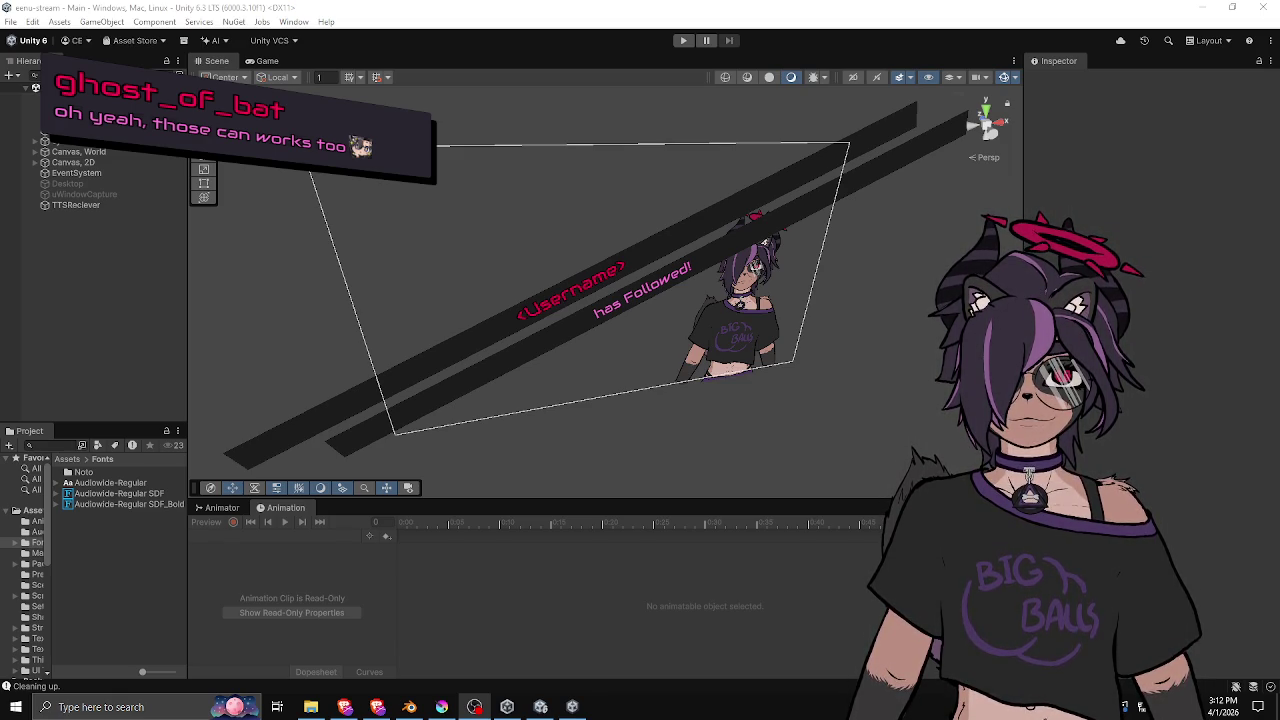
Focus the Unity editor and drag the Hierarchy panel's edge to widen the object list.
click(632, 17)
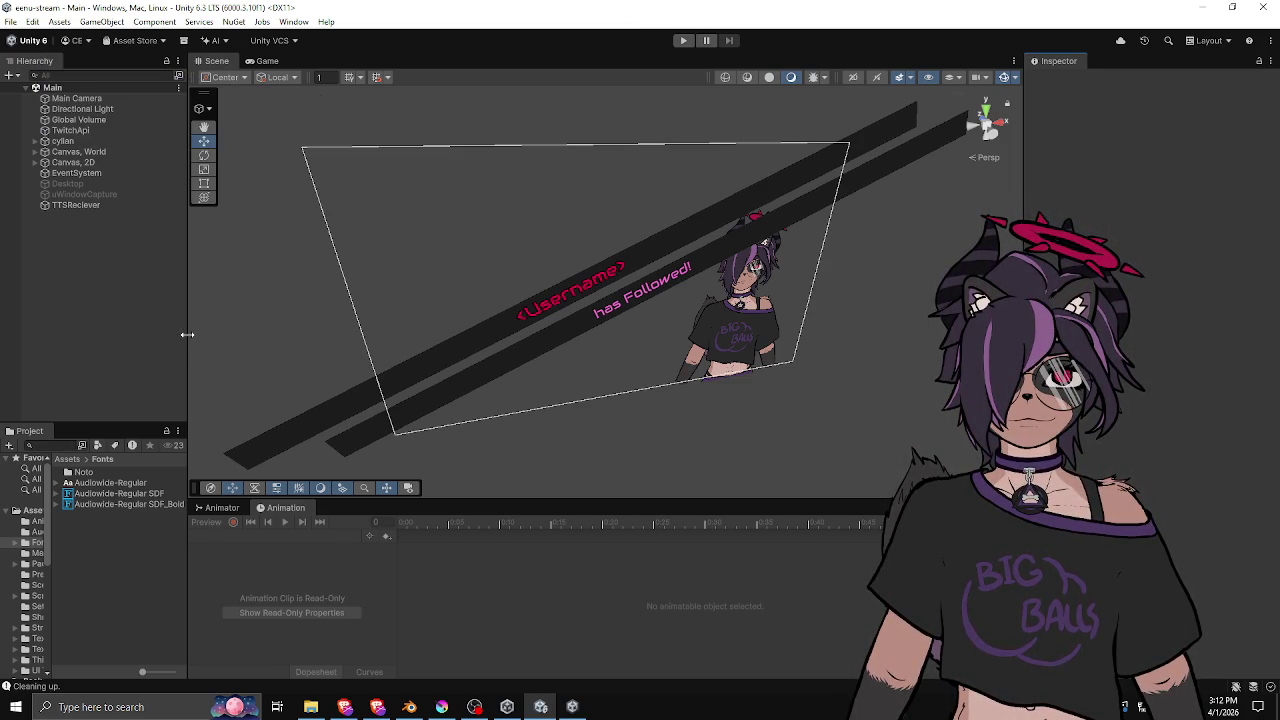
drag(187, 335, 241, 335)
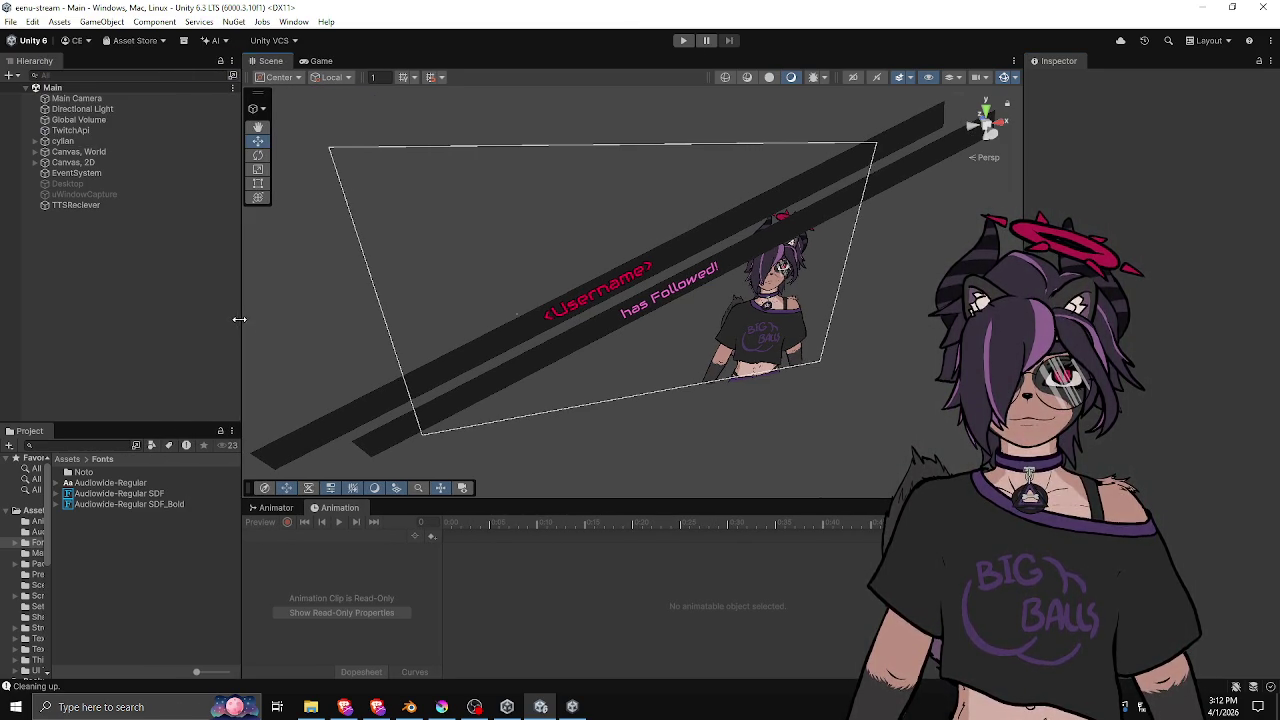
click(77, 98)
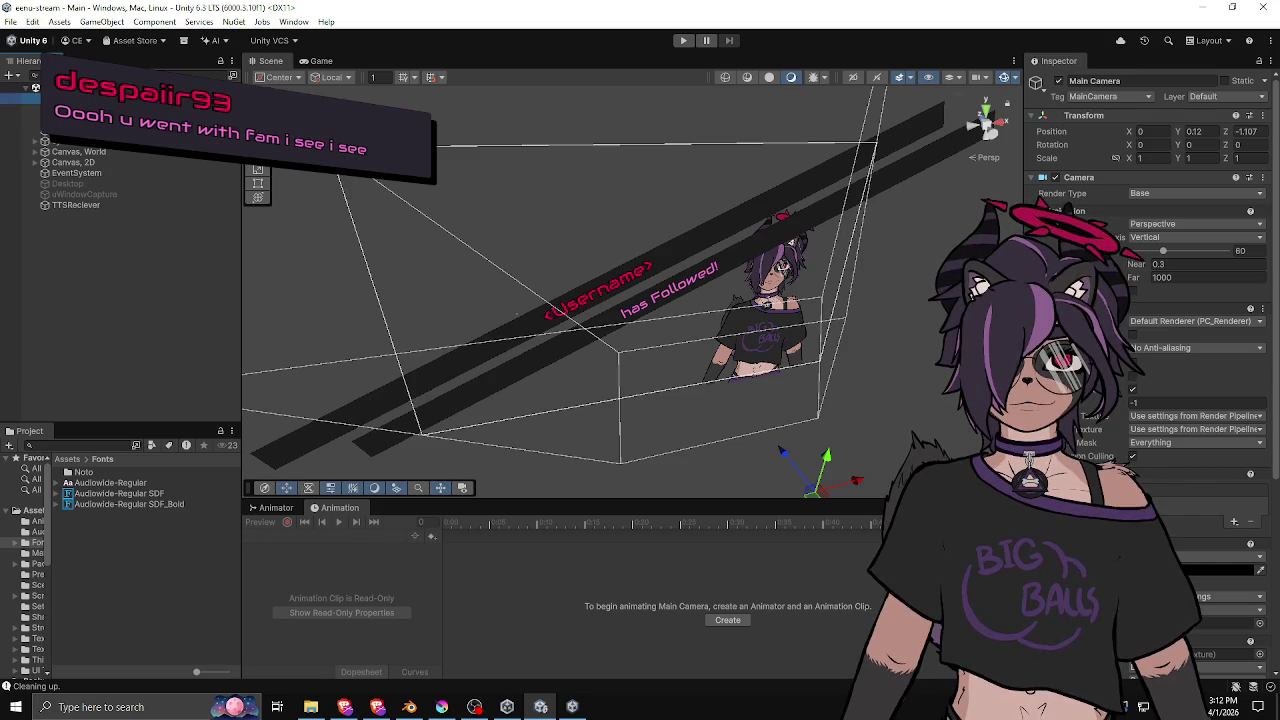
scroll(1140, 300, down, 5)
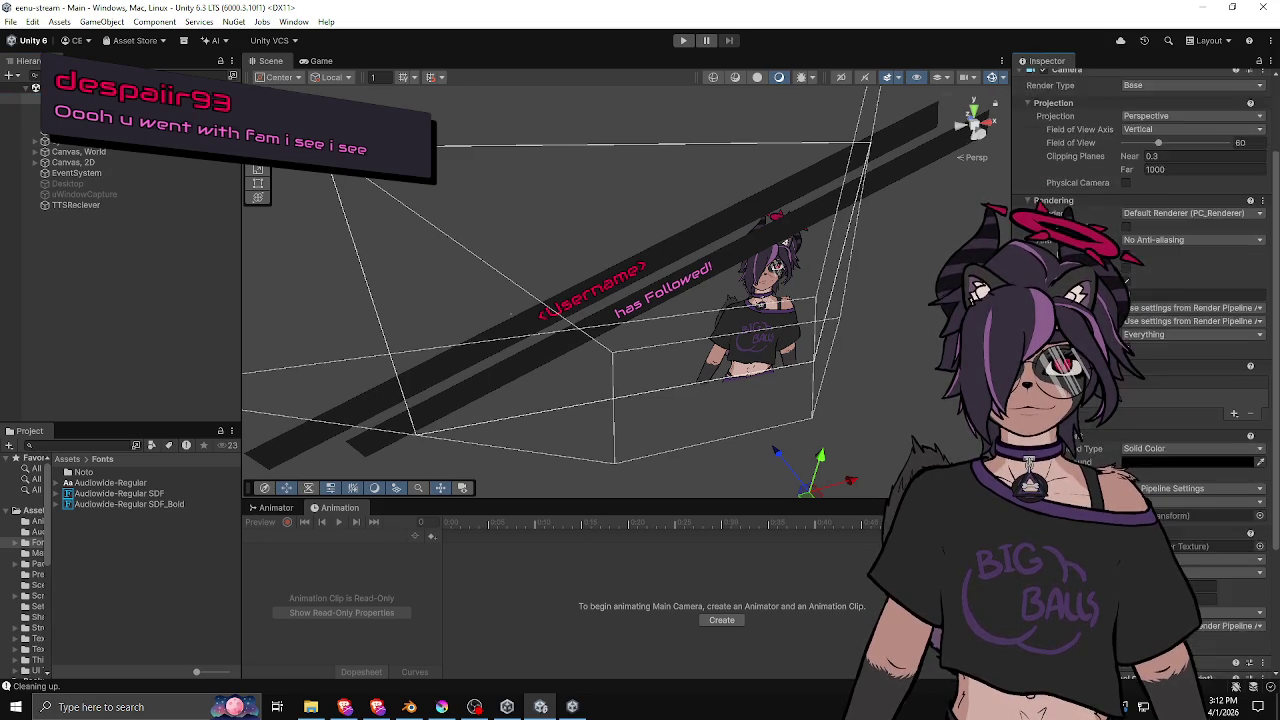
scroll(1140, 370, down, 3)
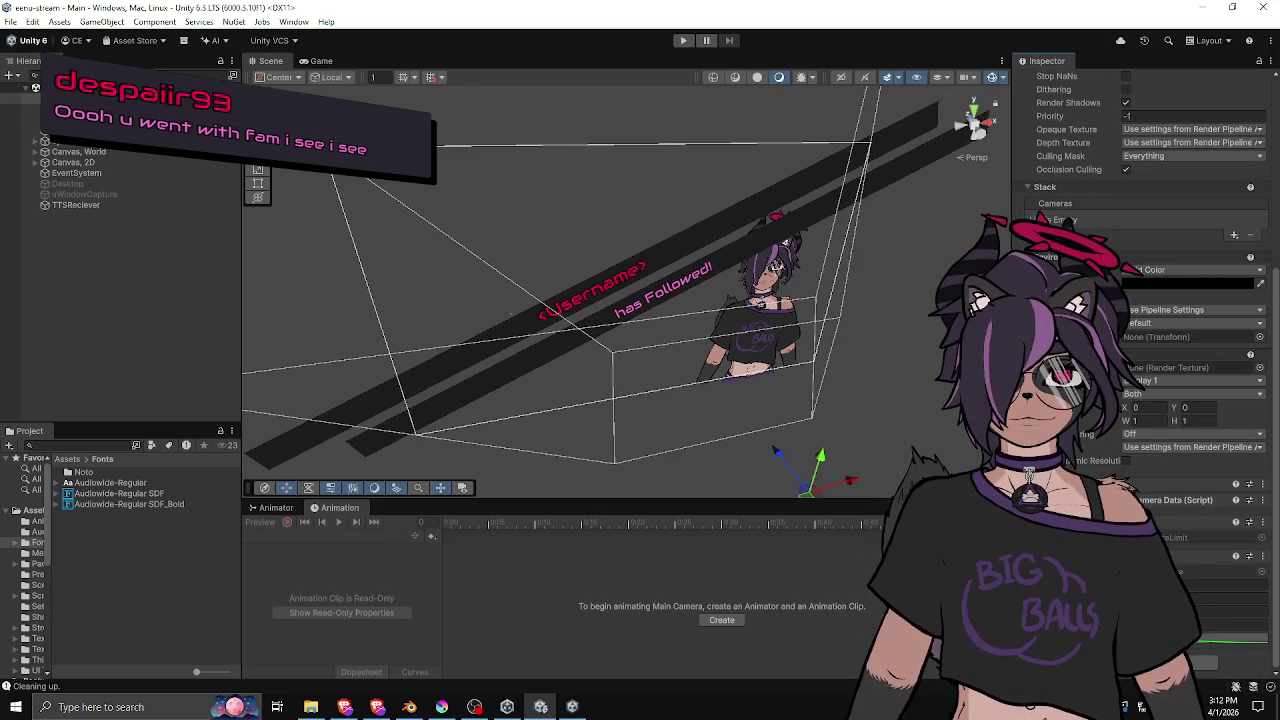
scroll(1140, 300, up, 10)
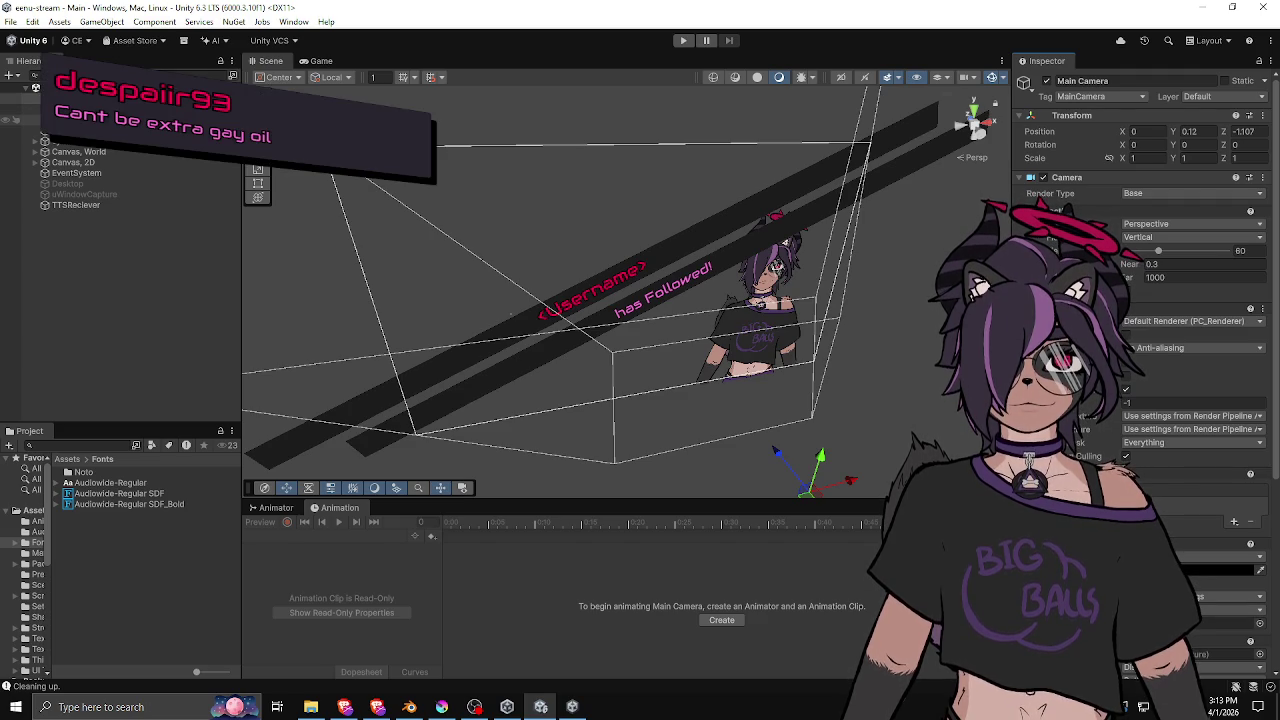
click(616, 231)
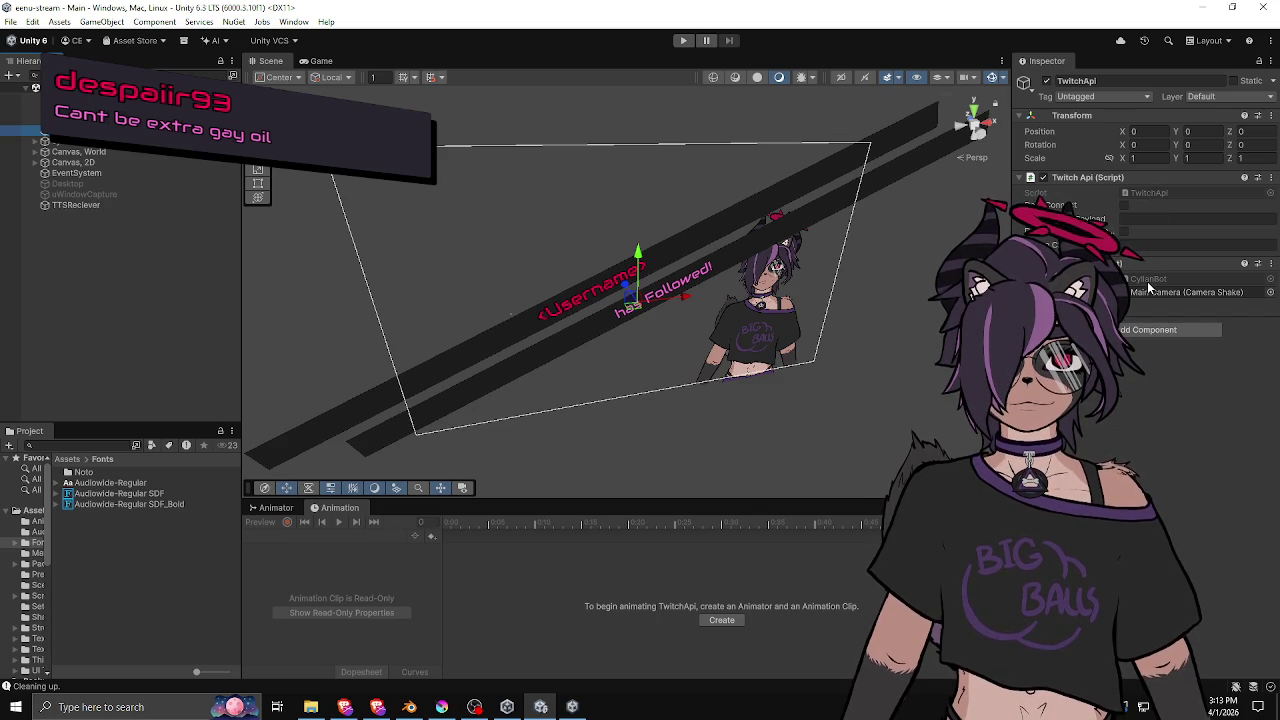
click(126, 339)
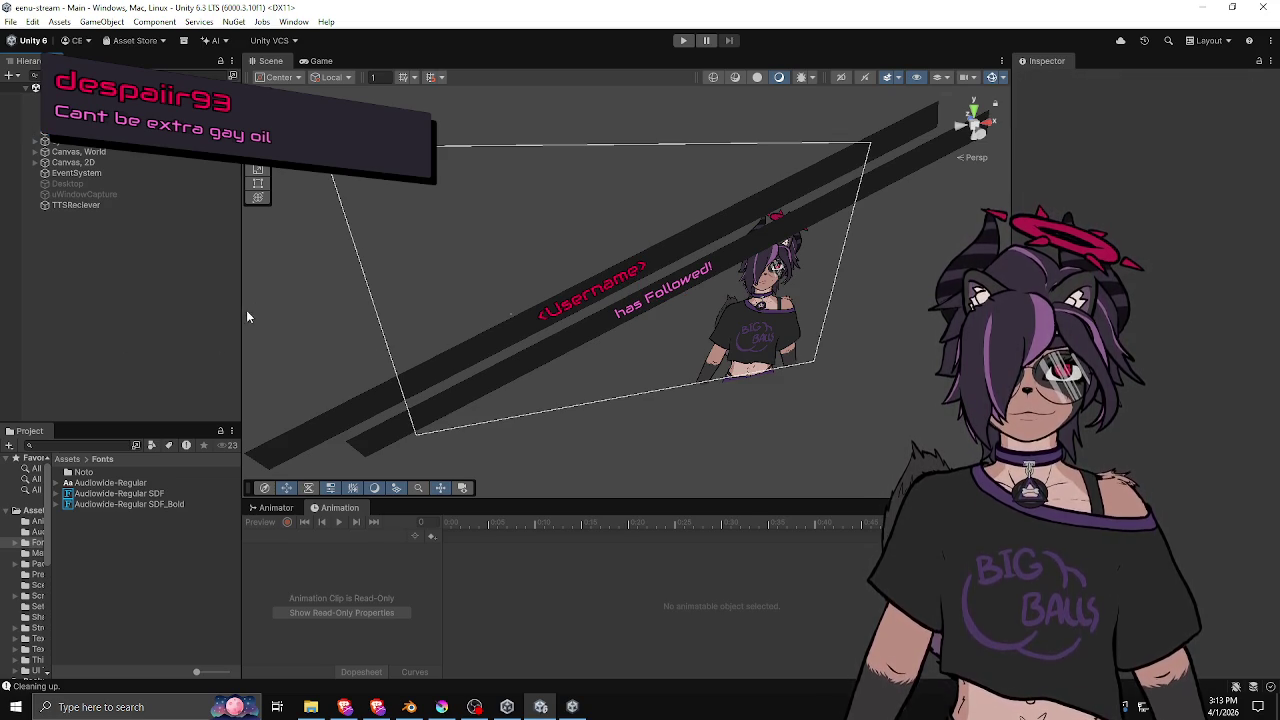
Orbit the Scene camera to a side-on view of the follow alert and avatar, adjusting the Hierarchy width.
drag(246, 310, 149, 314)
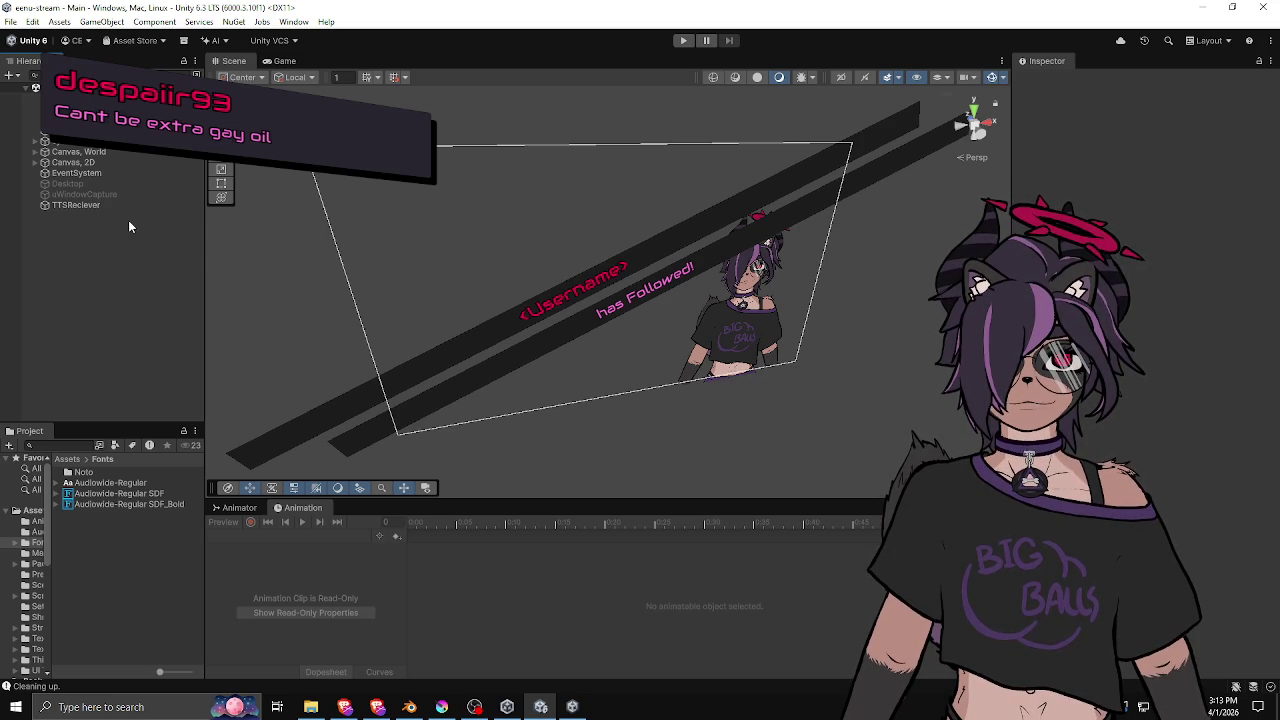
mouse_move(437, 277)
mouse_down()
mouse_move(560, 214)
mouse_move(689, 240)
mouse_move(586, 249)
mouse_move(692, 264)
mouse_move(485, 288)
mouse_up()
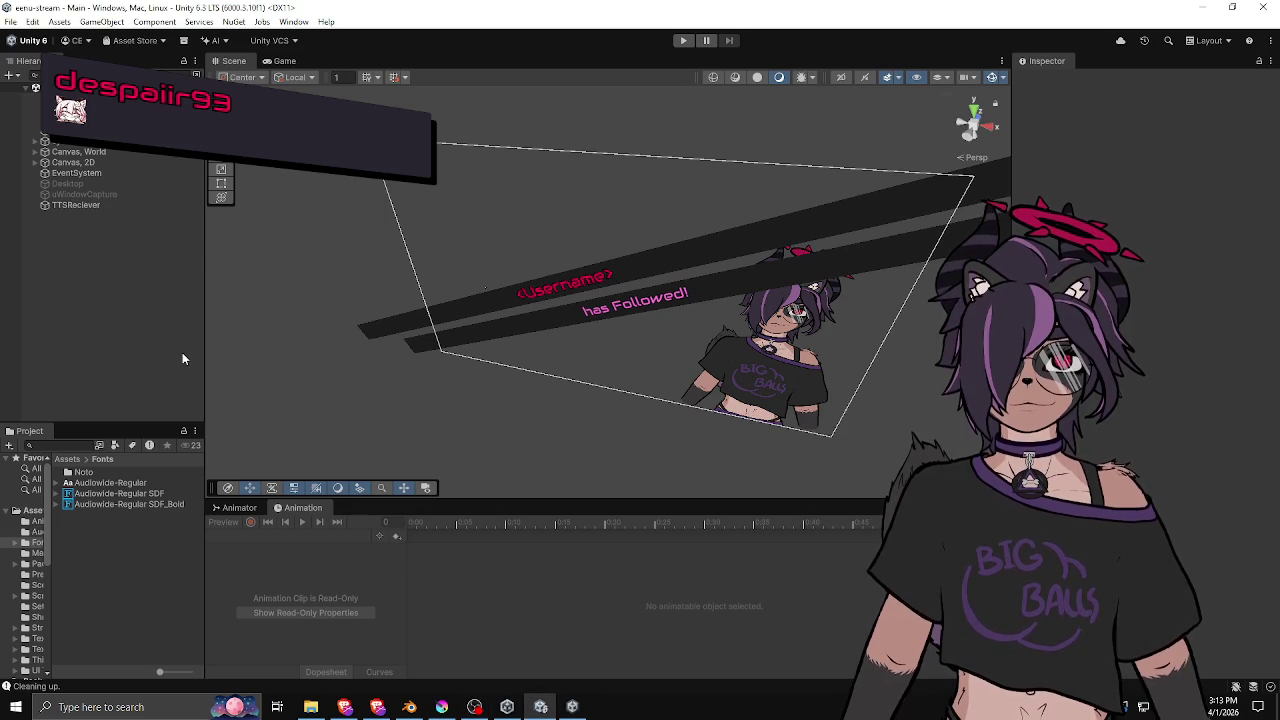
drag(204, 354, 189, 360)
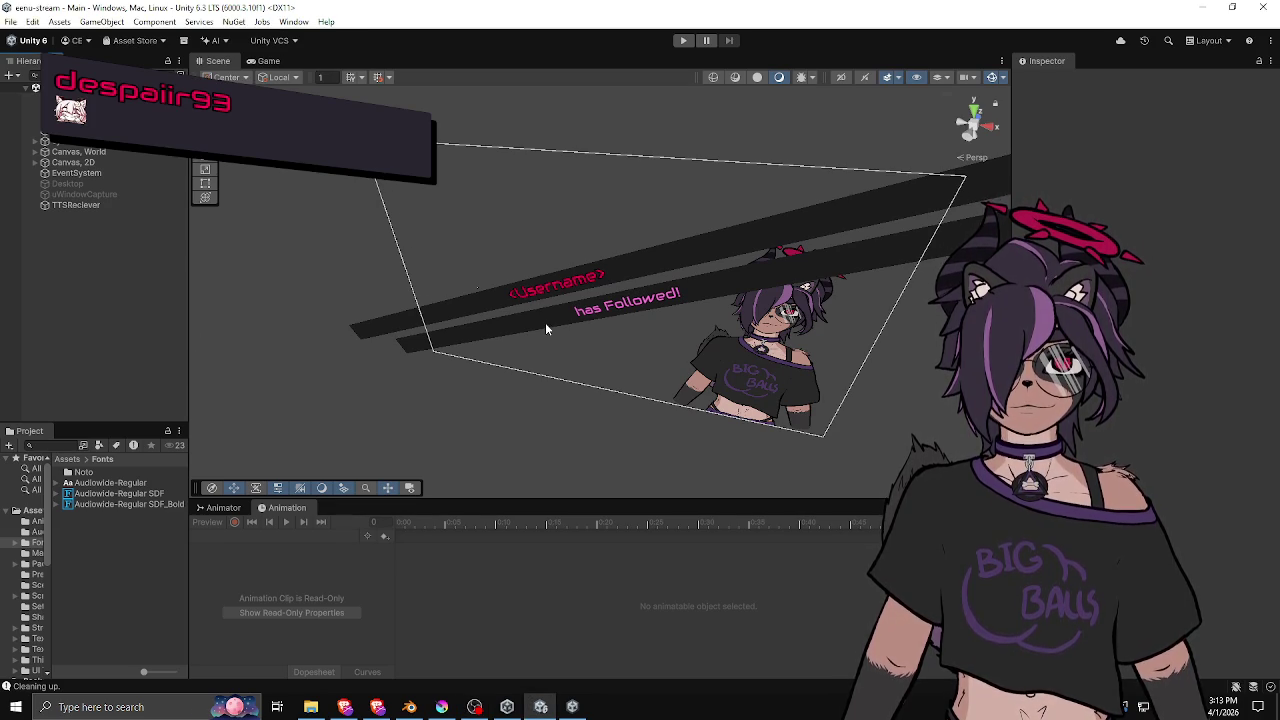
mouse_move(545, 322)
mouse_down()
mouse_move(649, 293)
mouse_move(608, 251)
mouse_move(640, 243)
mouse_up()
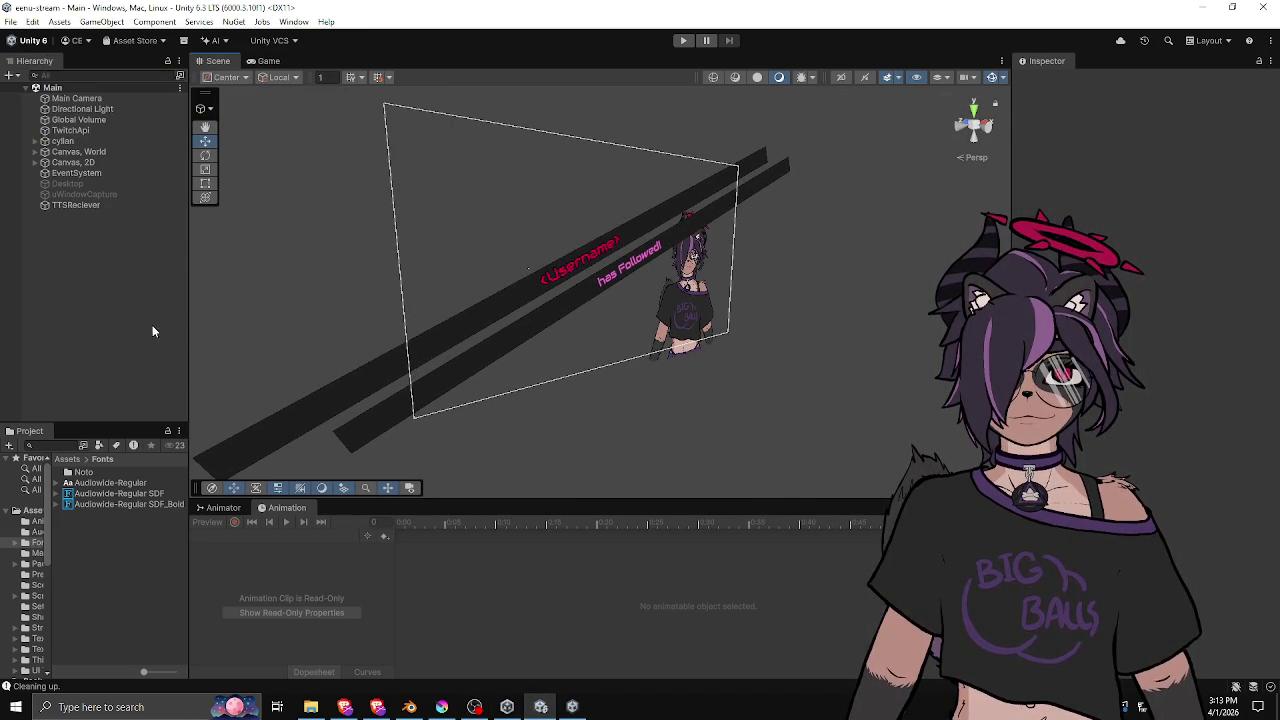
drag(189, 320, 213, 314)
mouse_move(394, 277)
mouse_down()
mouse_move(694, 351)
mouse_move(457, 391)
mouse_move(567, 315)
mouse_move(526, 251)
mouse_move(394, 252)
mouse_move(400, 306)
mouse_move(849, 220)
mouse_move(863, 220)
mouse_move(886, 270)
mouse_move(821, 266)
mouse_move(799, 280)
mouse_move(793, 268)
mouse_up()
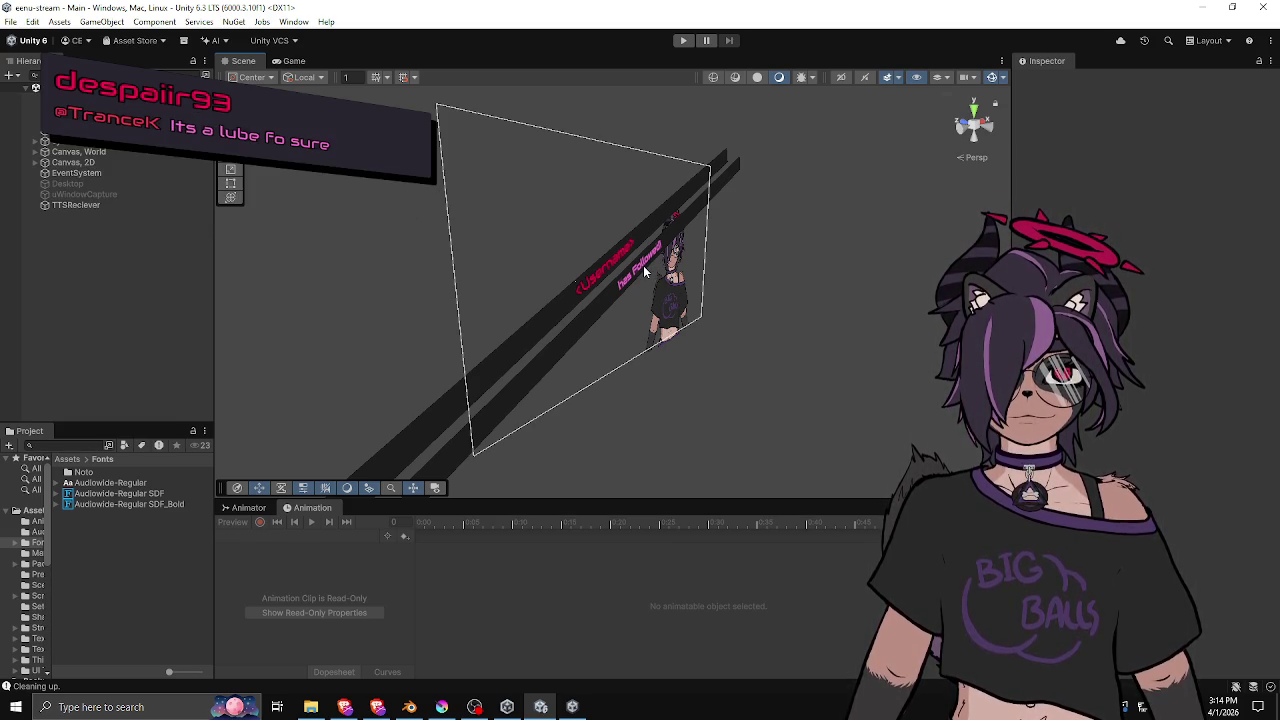
Orbit back toward a frontal view of the follow alert and narrow the Hierarchy panel.
mouse_move(830, 276)
mouse_down()
mouse_move(616, 286)
mouse_move(651, 251)
mouse_move(545, 270)
mouse_move(744, 296)
mouse_up()
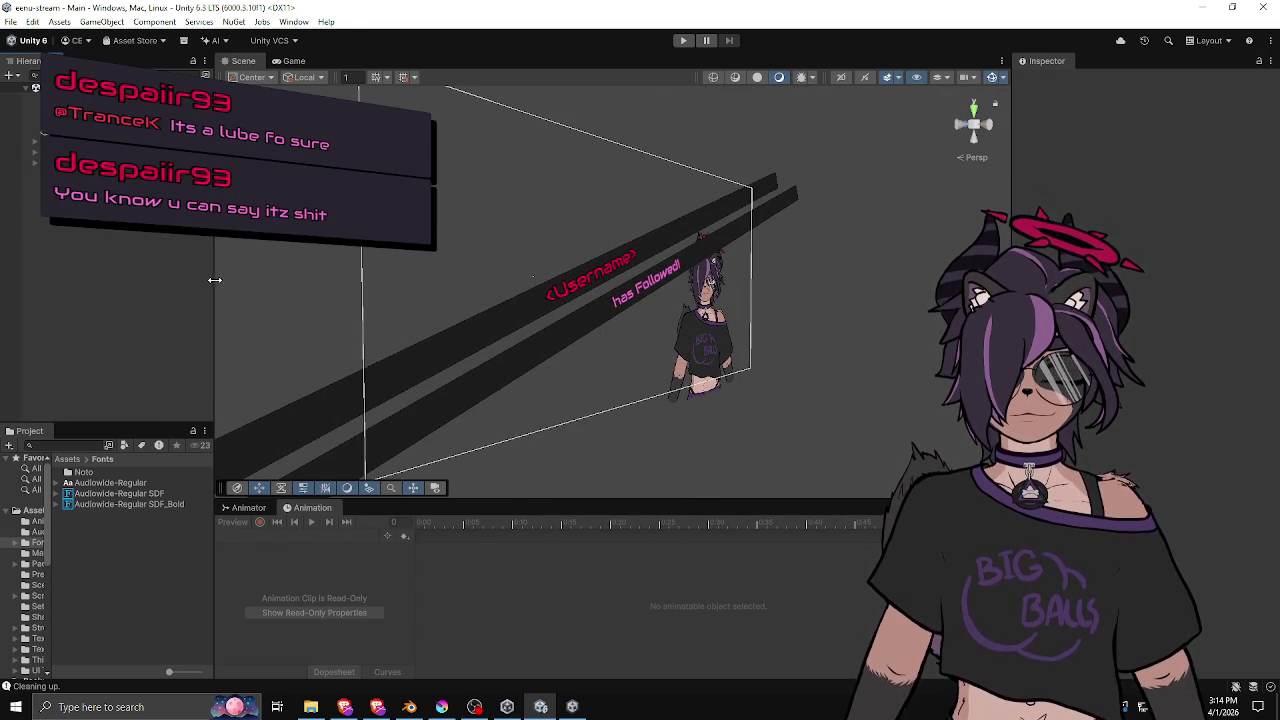
drag(214, 280, 194, 280)
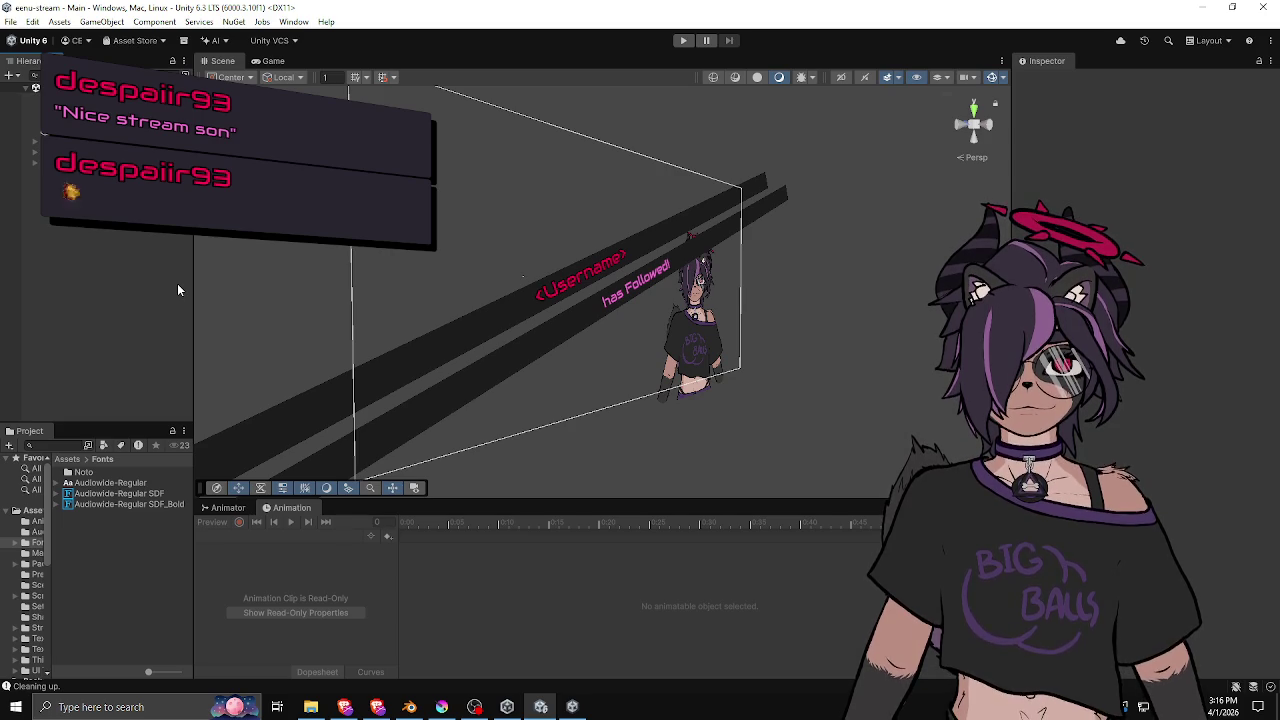
Enlarge the Project panel and navigate to the Assets root folder.
drag(192, 283, 214, 280)
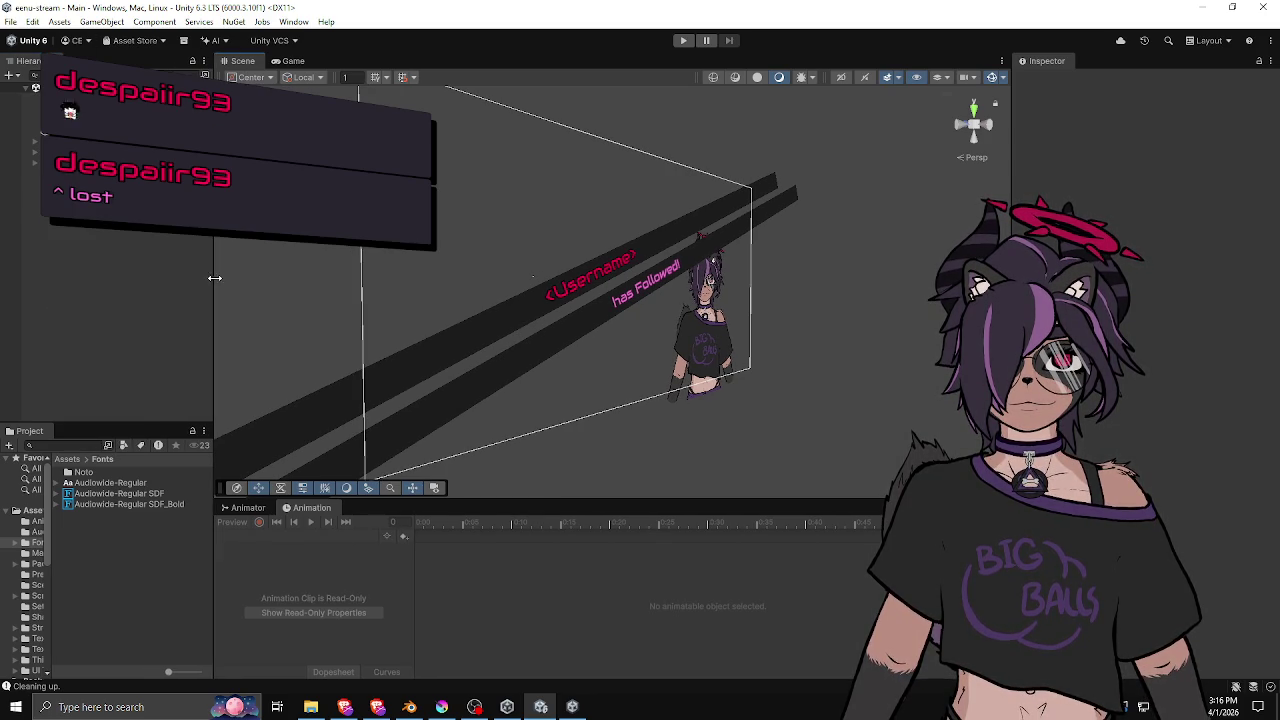
drag(120, 425, 122, 404)
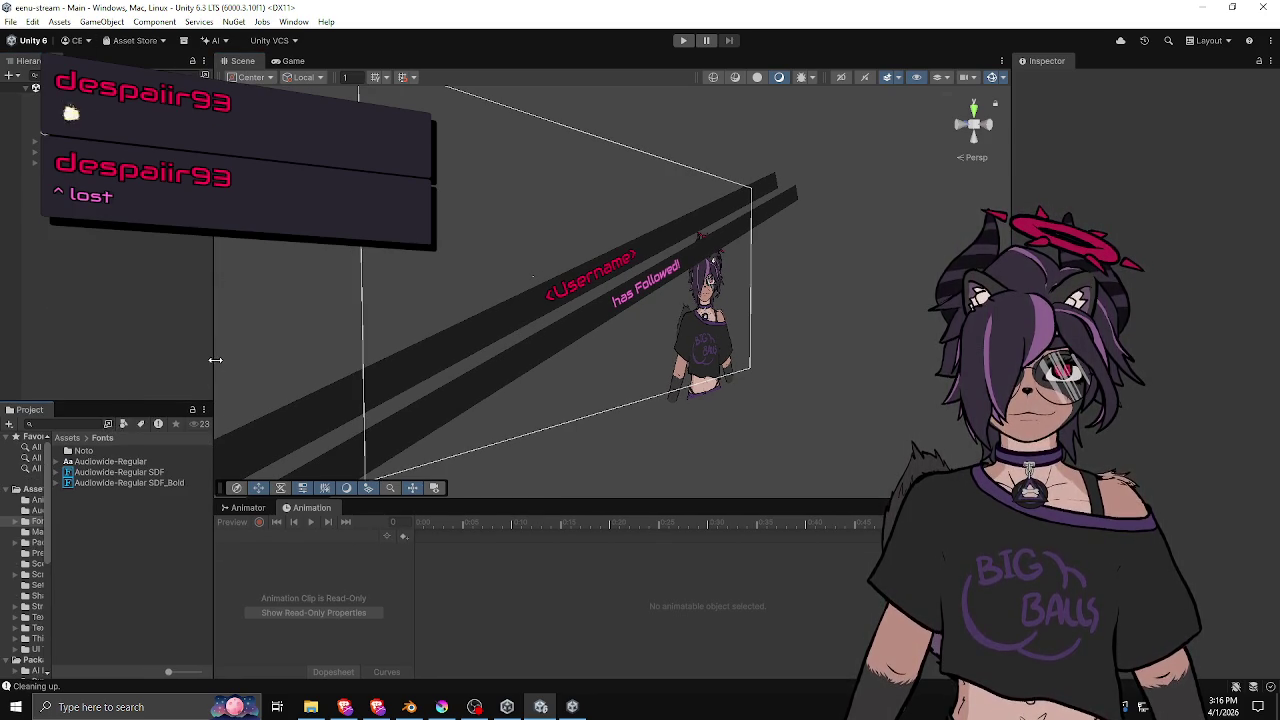
drag(214, 362, 243, 351)
click(67, 437)
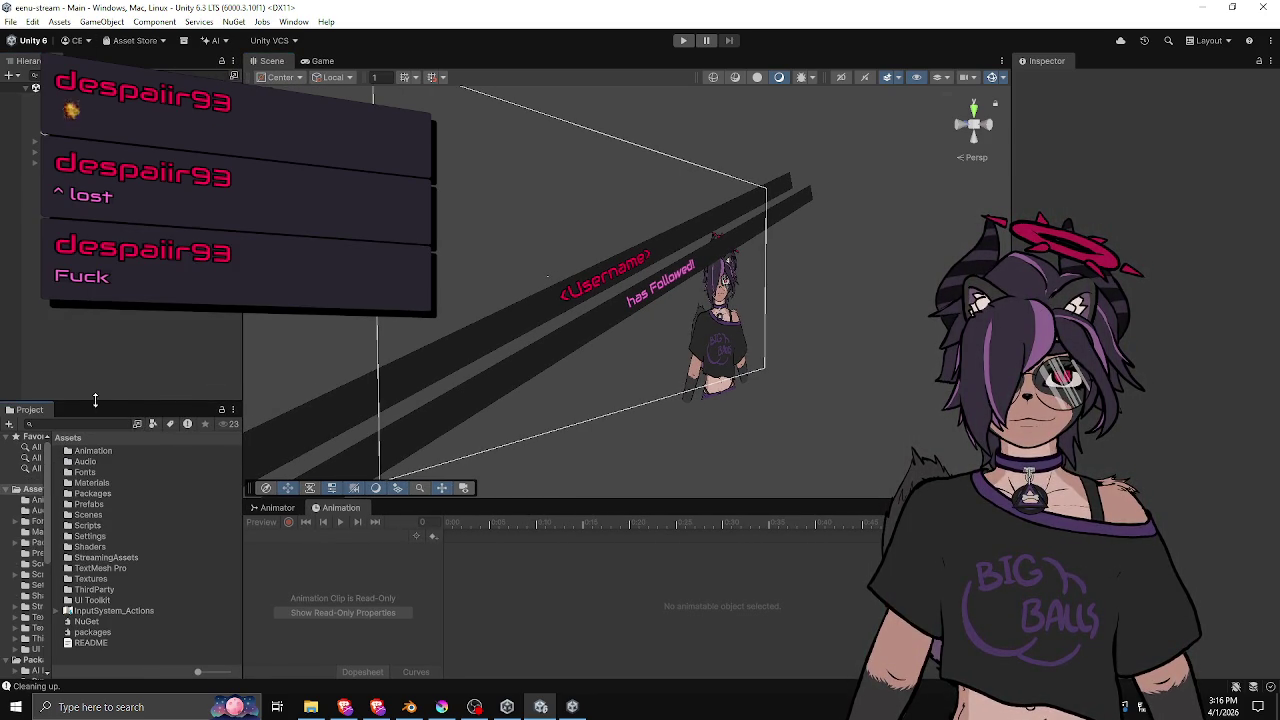
drag(97, 402, 95, 371)
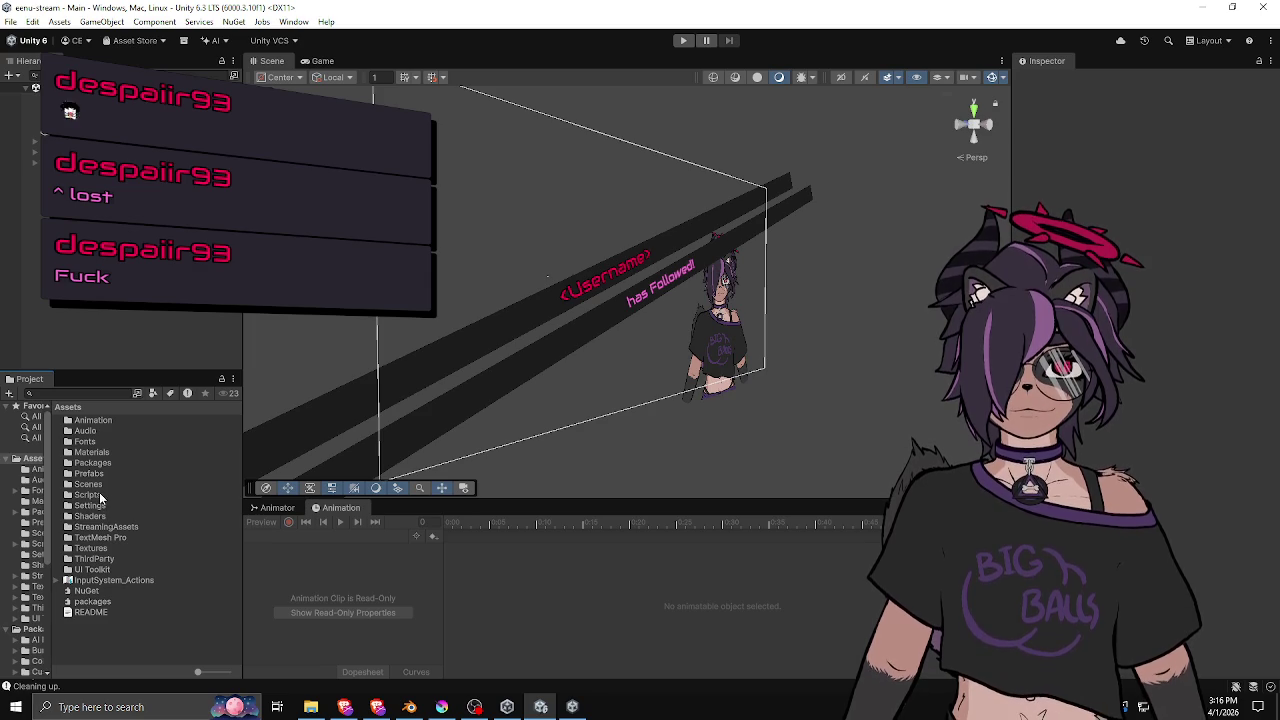
Open the Scripts folder and inspect TTSReciever, then the SwooshWidget script's fields.
double_click(100, 495)
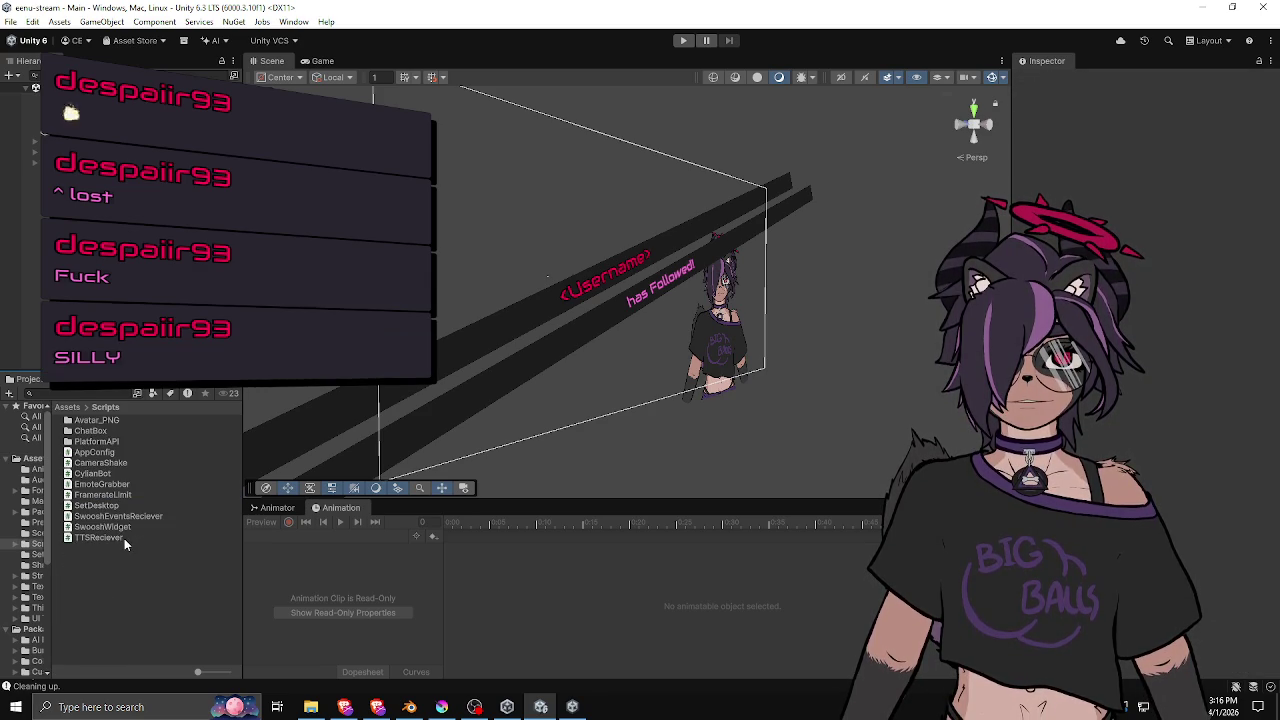
click(117, 538)
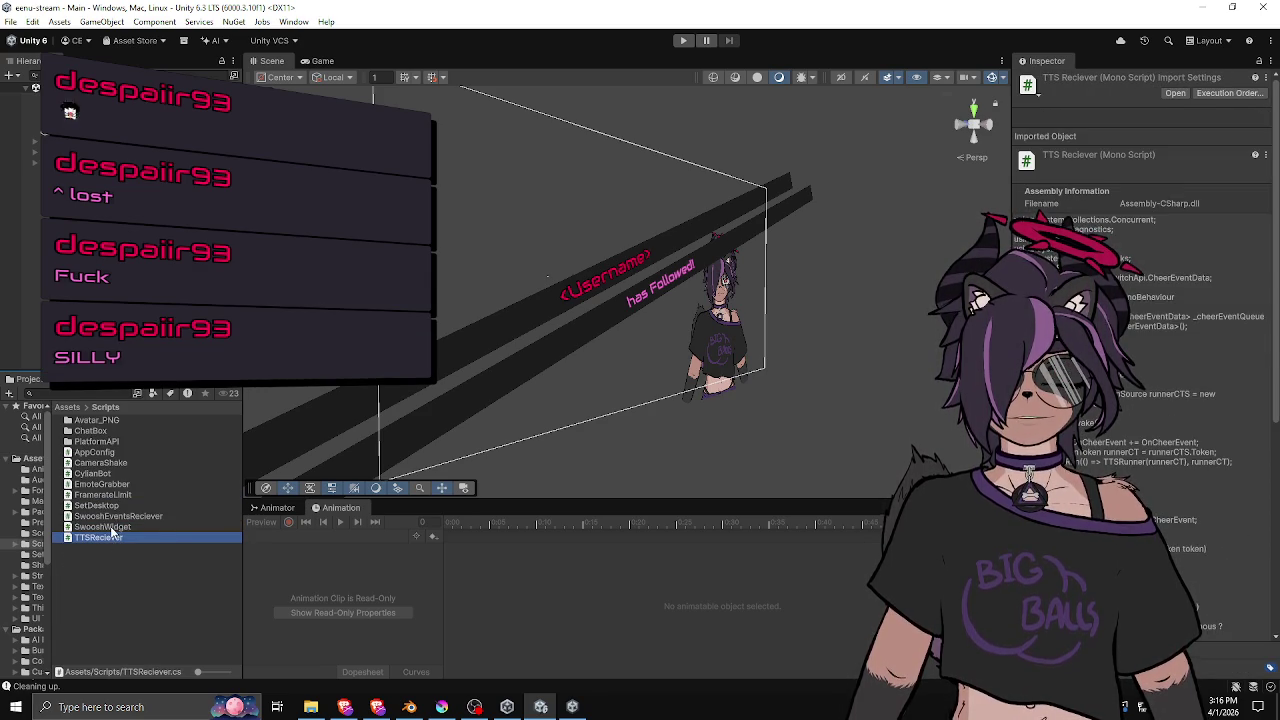
click(113, 527)
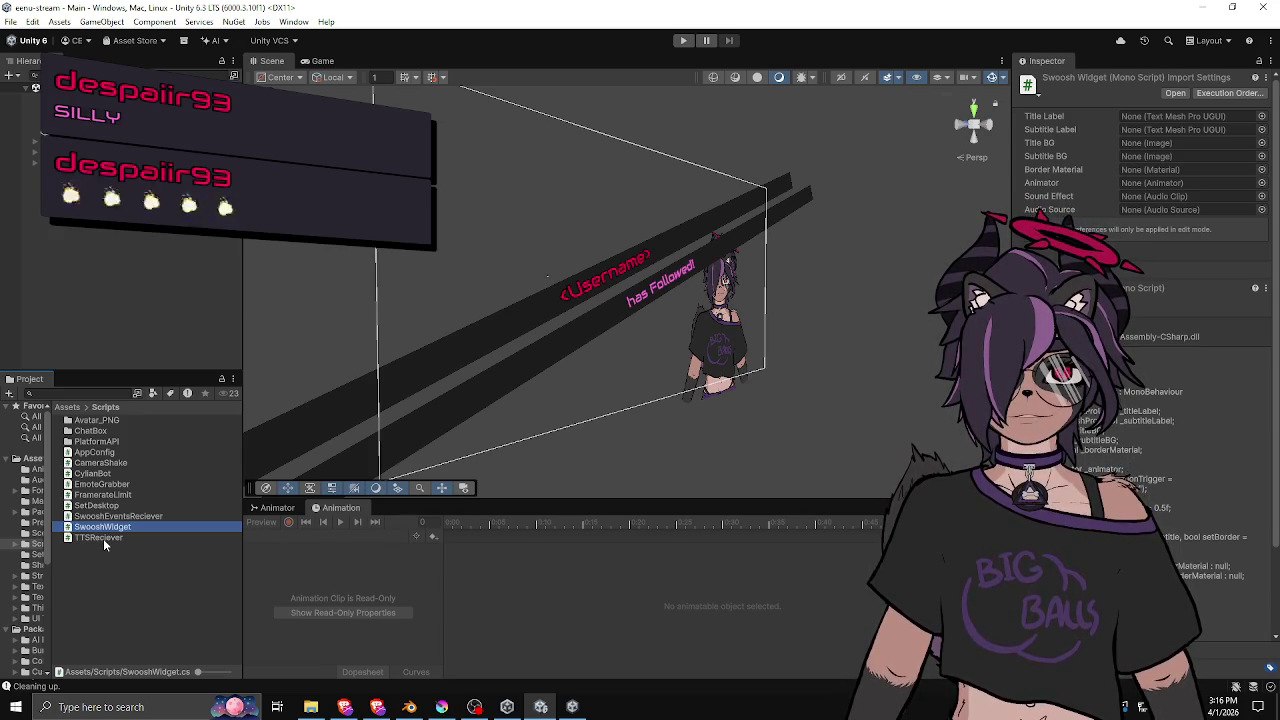
Deselect SwooshWidget by clicking empty space in the Scripts folder.
click(105, 560)
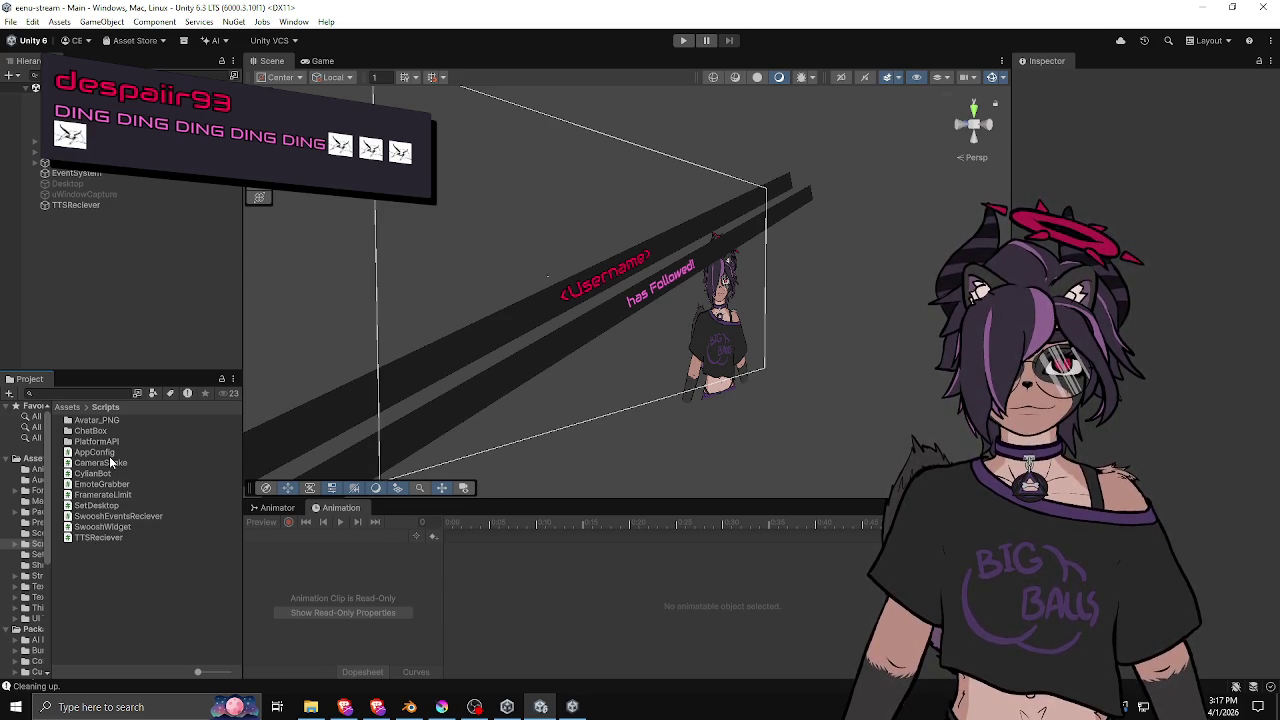
Select and expand Canvas, 2D, then orbit the Scene view toward the follow alert's front.
drag(114, 372, 114, 438)
click(60, 162)
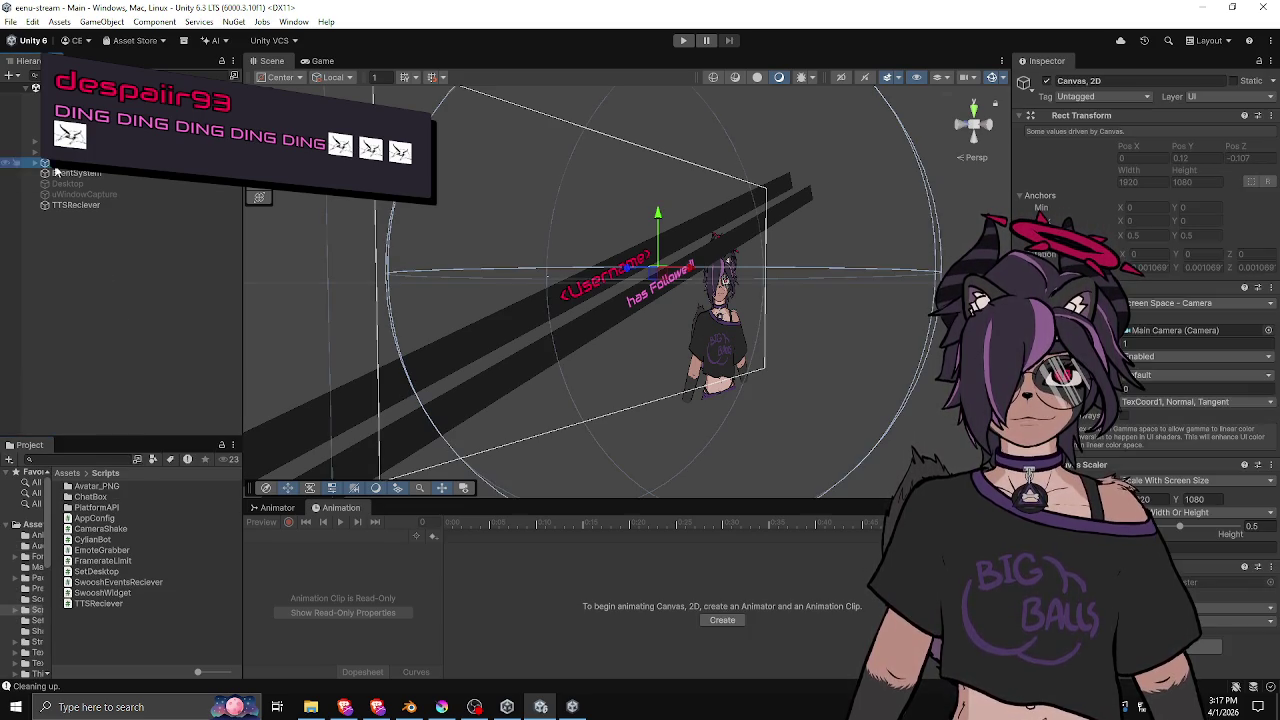
click(36, 162)
mouse_move(500, 280)
mouse_down()
mouse_move(564, 278)
mouse_move(591, 334)
mouse_move(443, 326)
mouse_move(340, 249)
mouse_up()
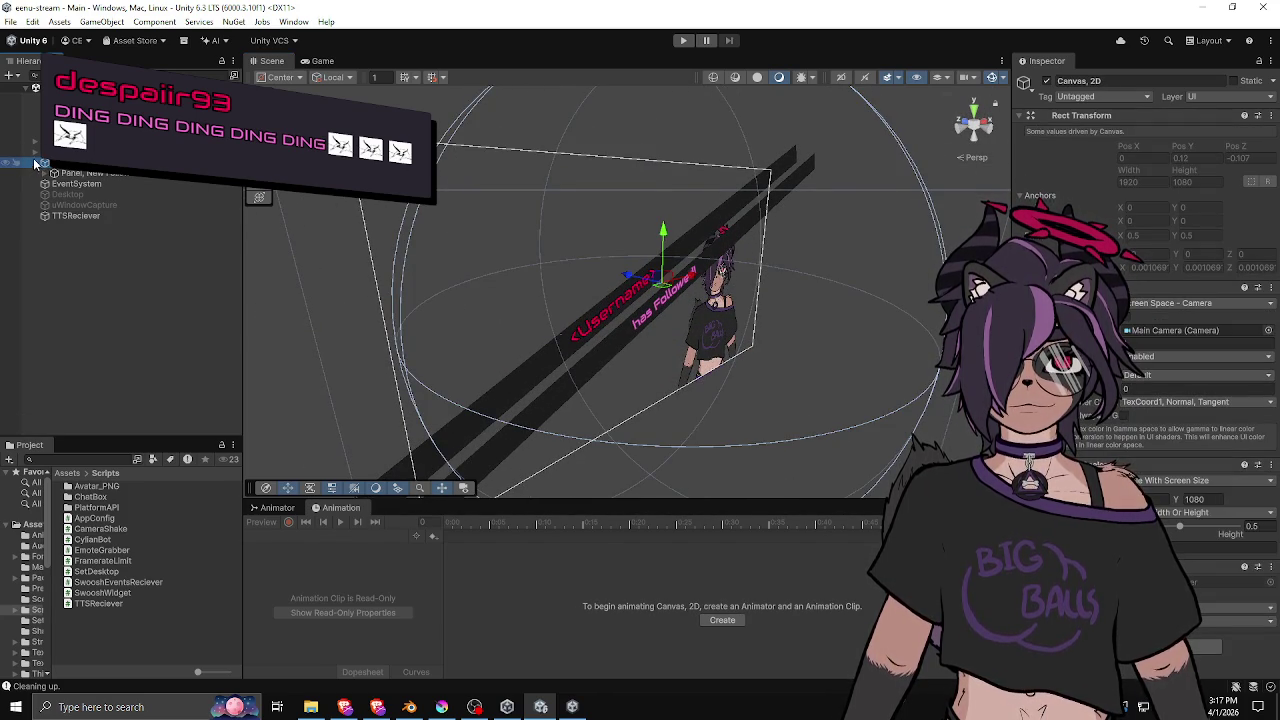
click(36, 162)
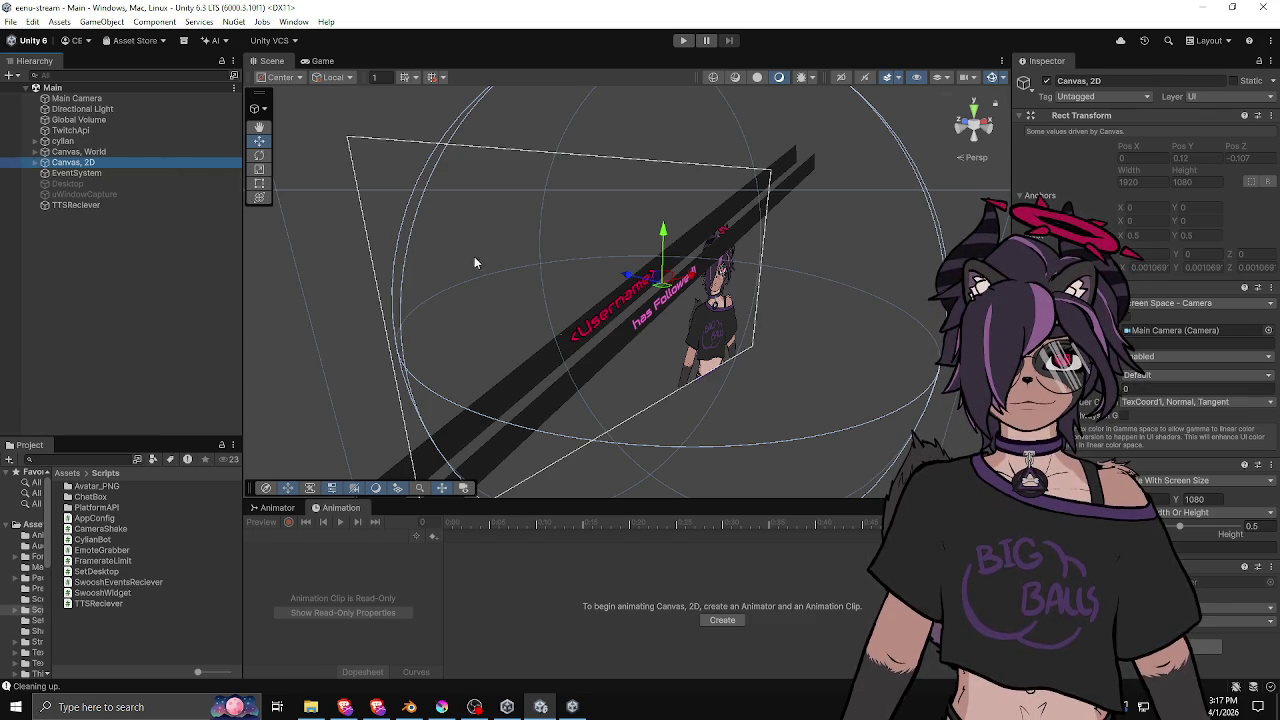
mouse_move(474, 256)
mouse_down()
mouse_move(529, 260)
mouse_move(625, 210)
mouse_move(580, 188)
mouse_up()
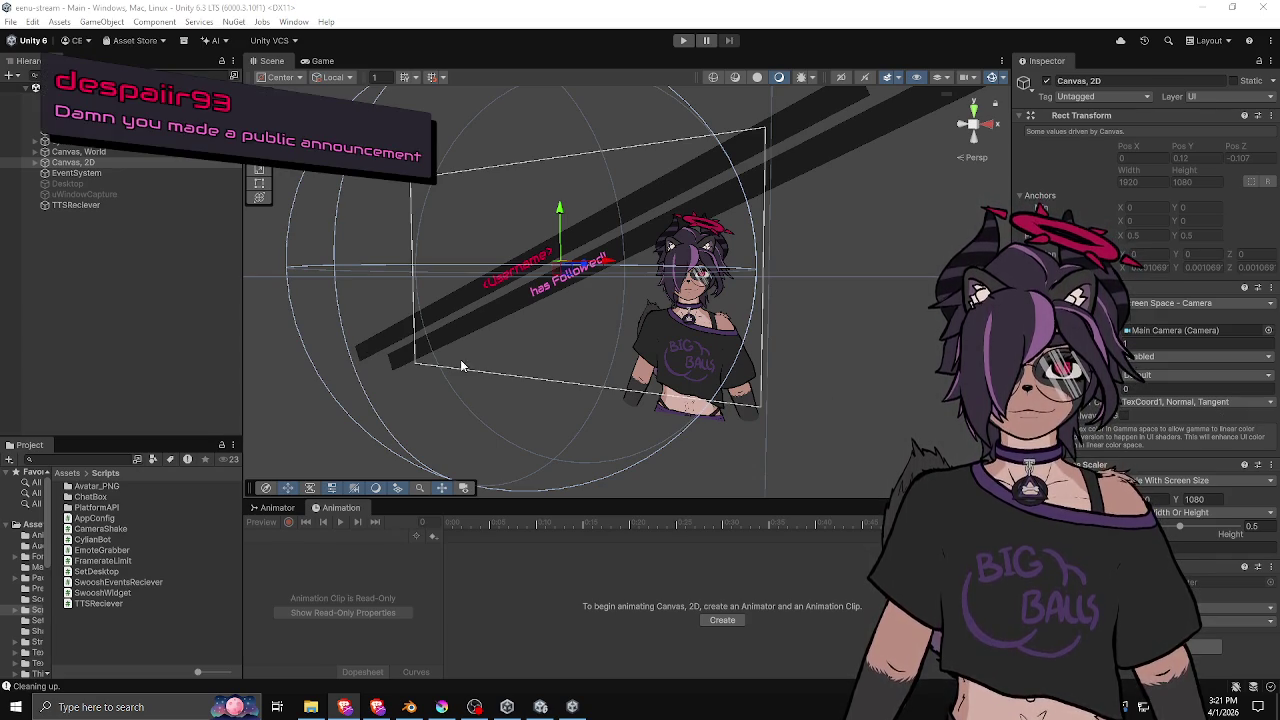
Expand Canvas, 2D, Canvas, World and the avatar in the Hierarchy to show their children.
click(174, 334)
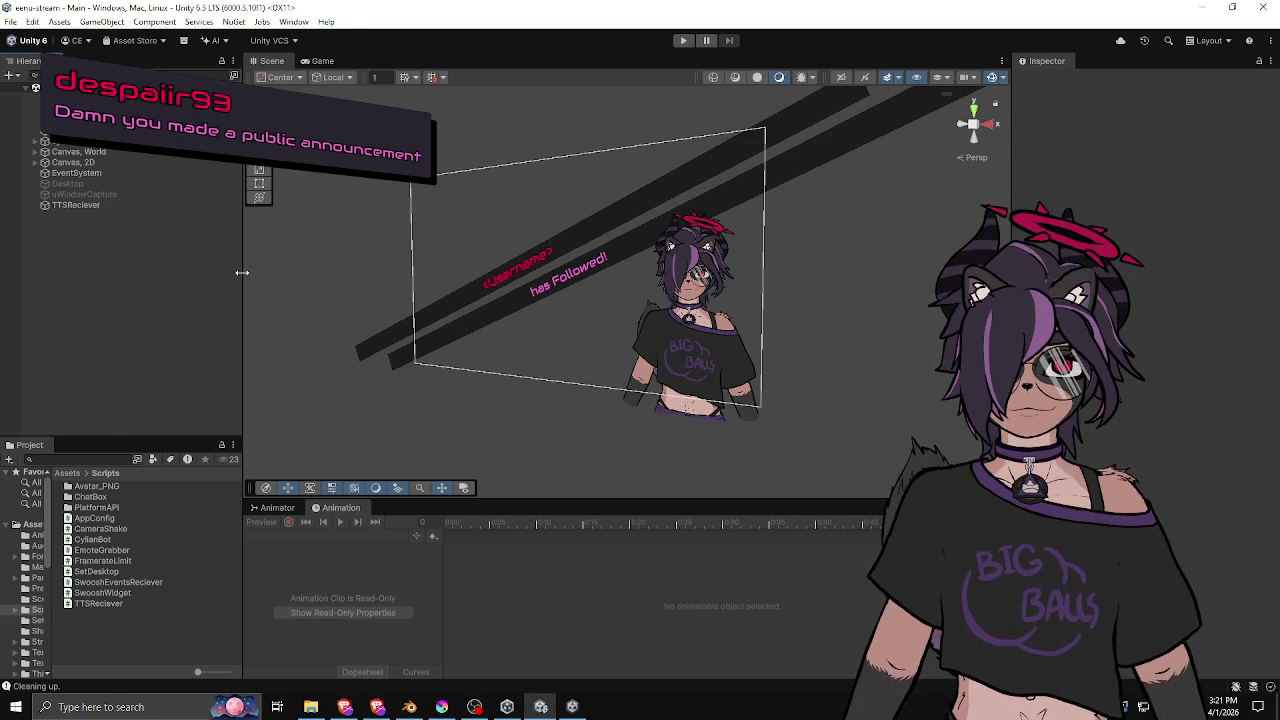
drag(242, 272, 220, 272)
click(35, 162)
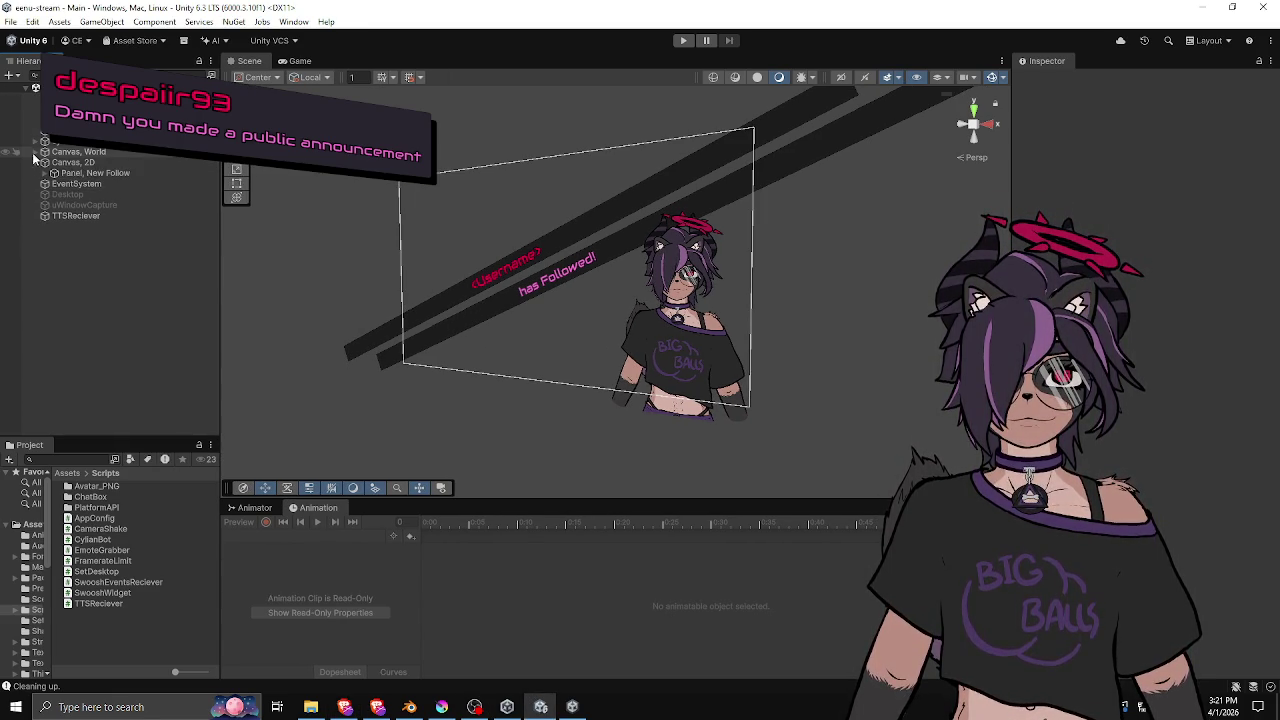
click(34, 152)
click(34, 141)
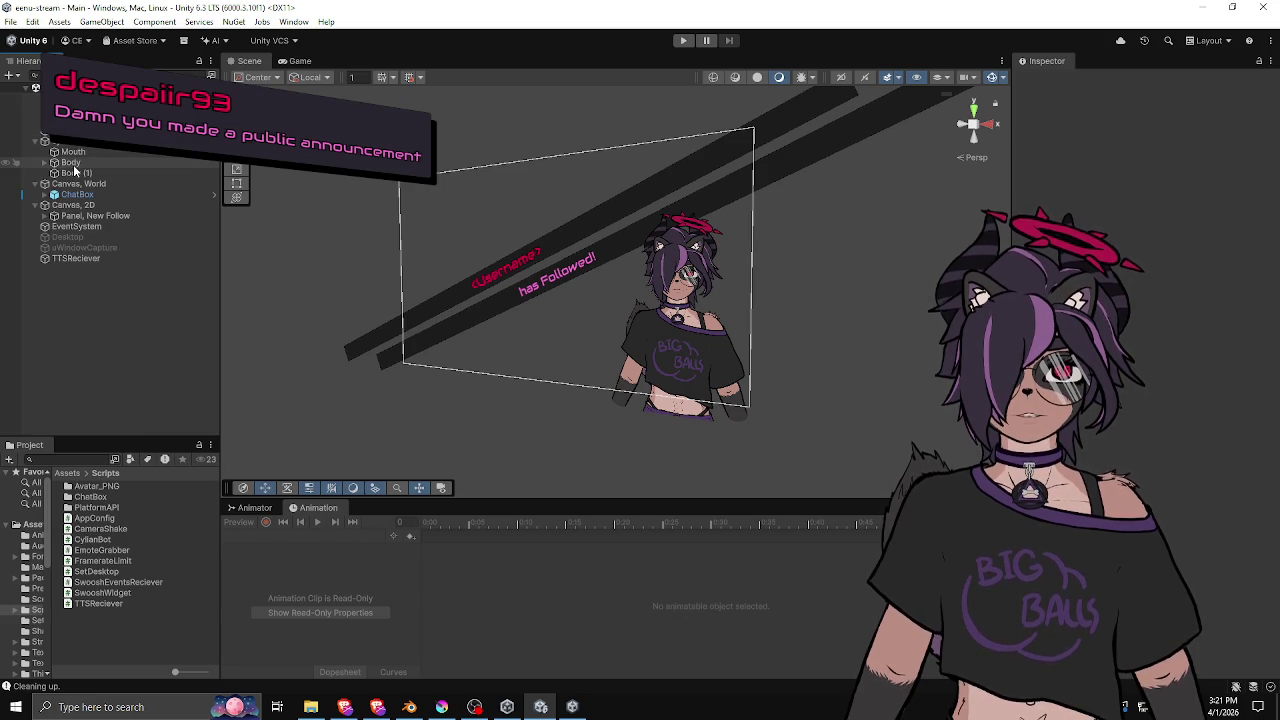
Inspect the cylian, Global Volume, TwitchApi and TTSReciever objects in turn.
click(92, 157)
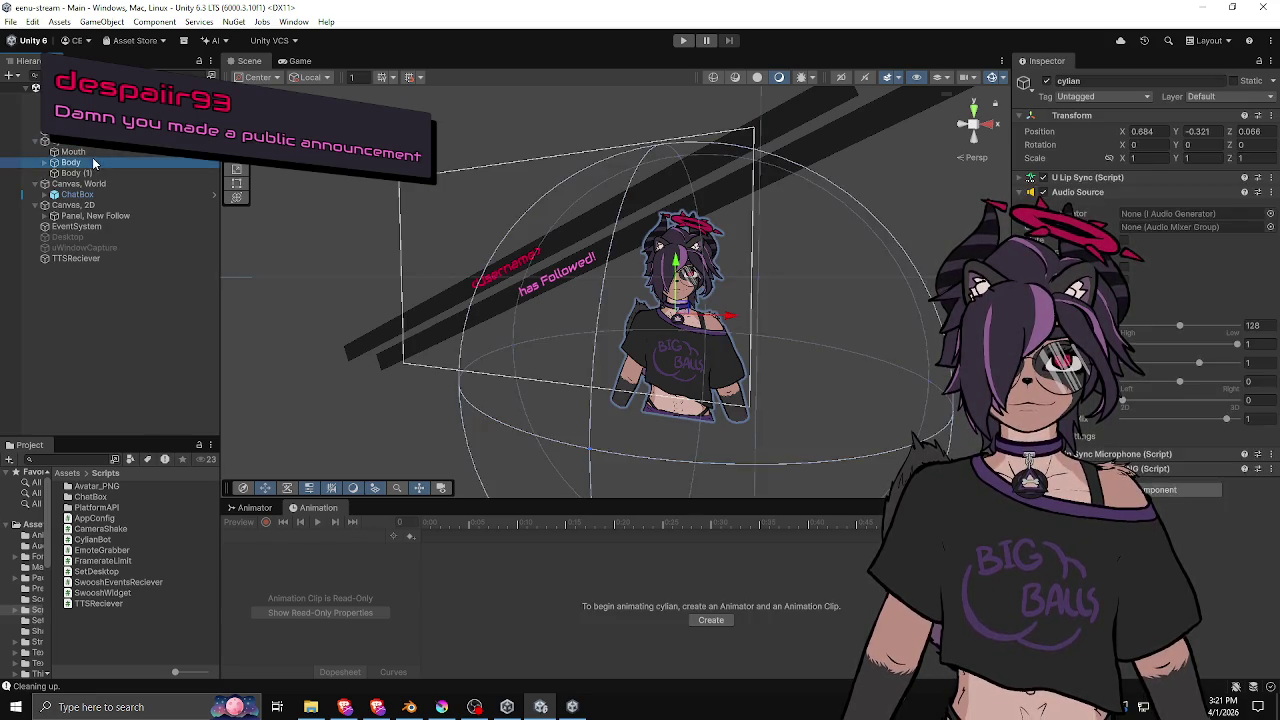
click(80, 120)
click(80, 130)
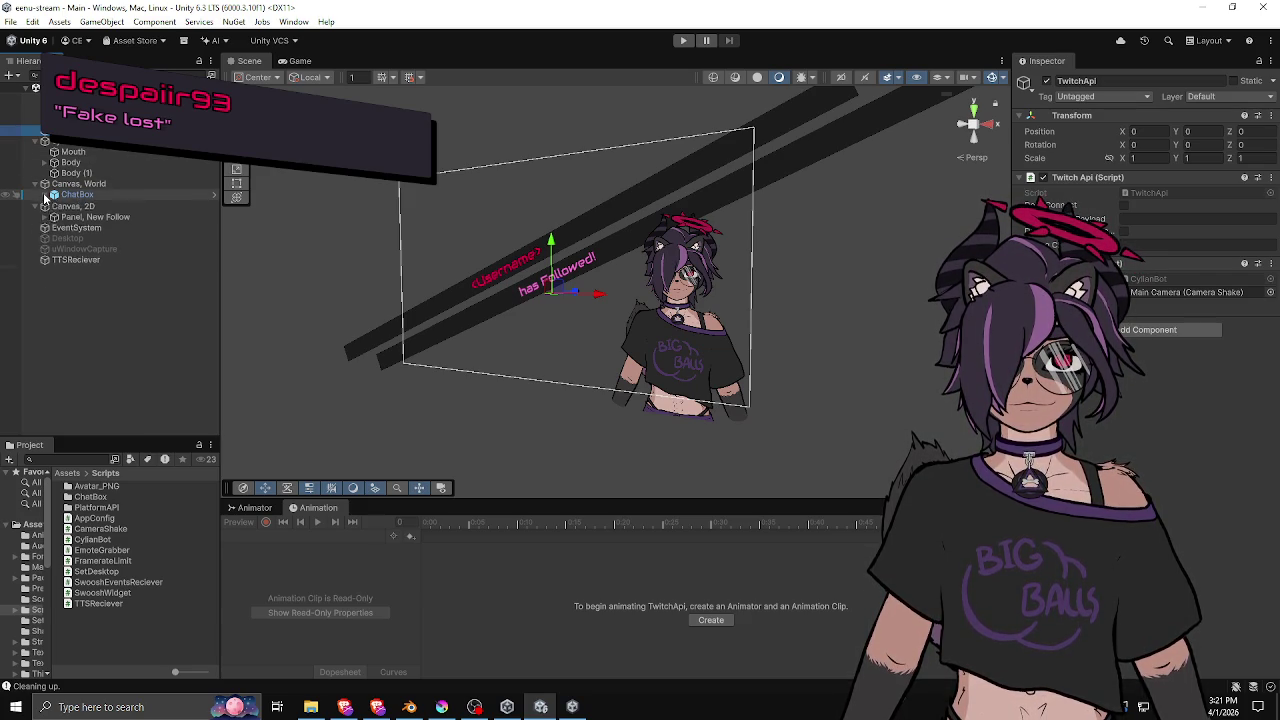
click(68, 260)
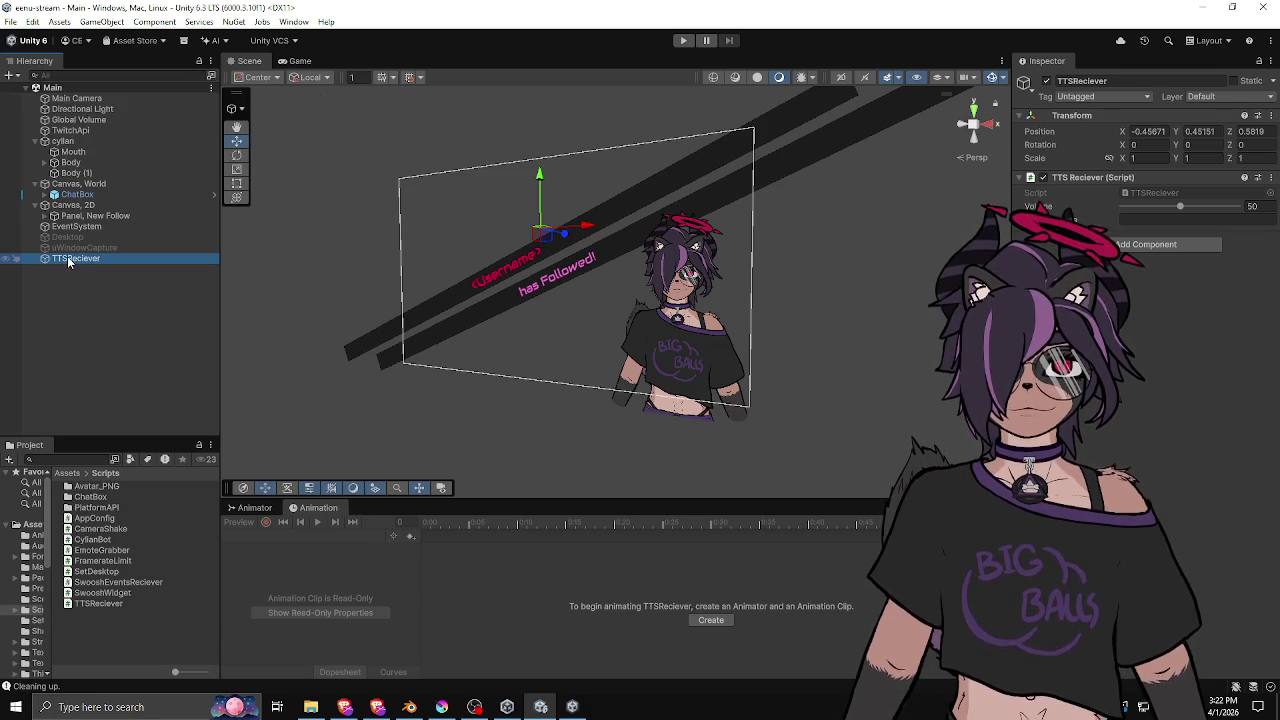
click(85, 135)
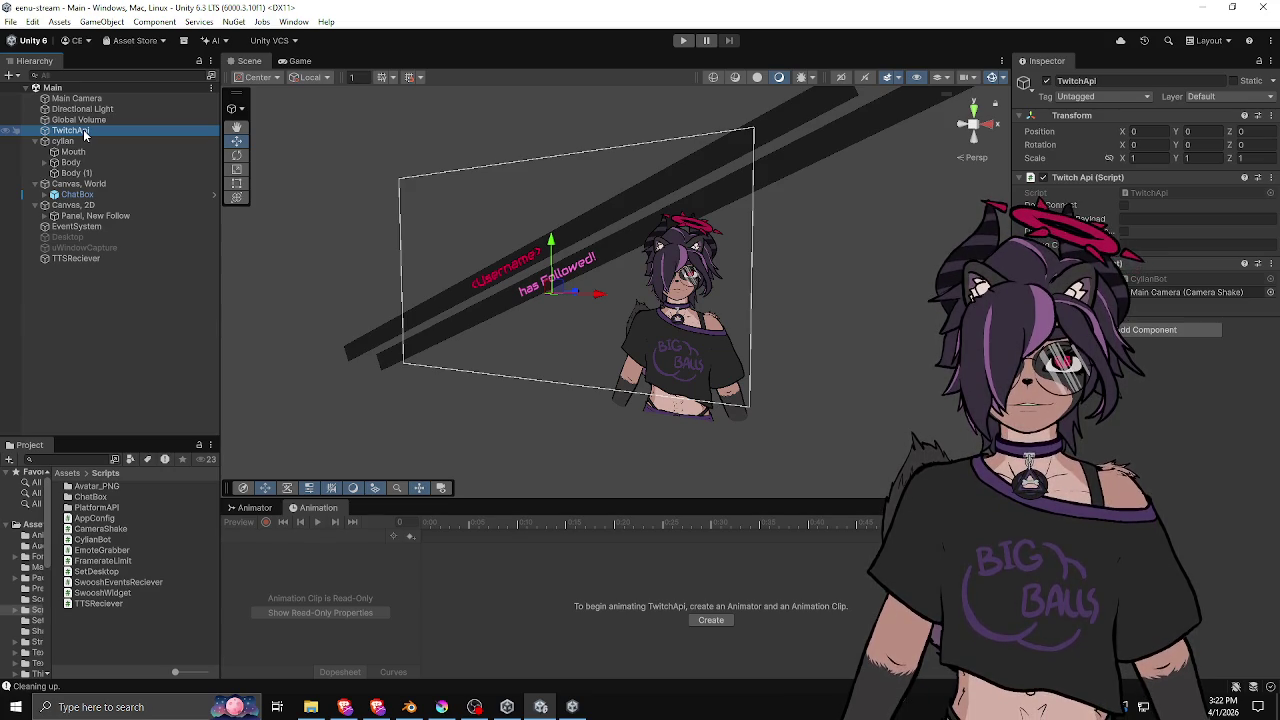
Inspect AppConfig, widen the Project folder tree and asset panel, then select Global Volume.
click(56, 519)
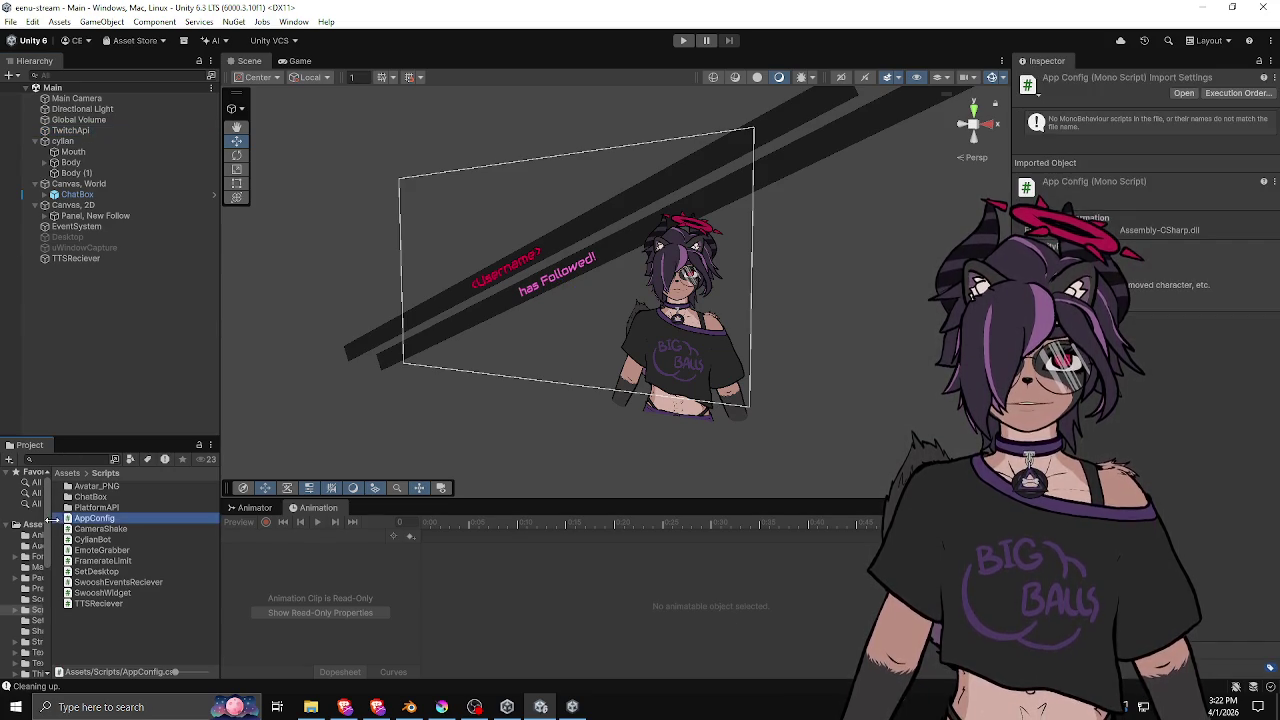
drag(50, 519, 143, 519)
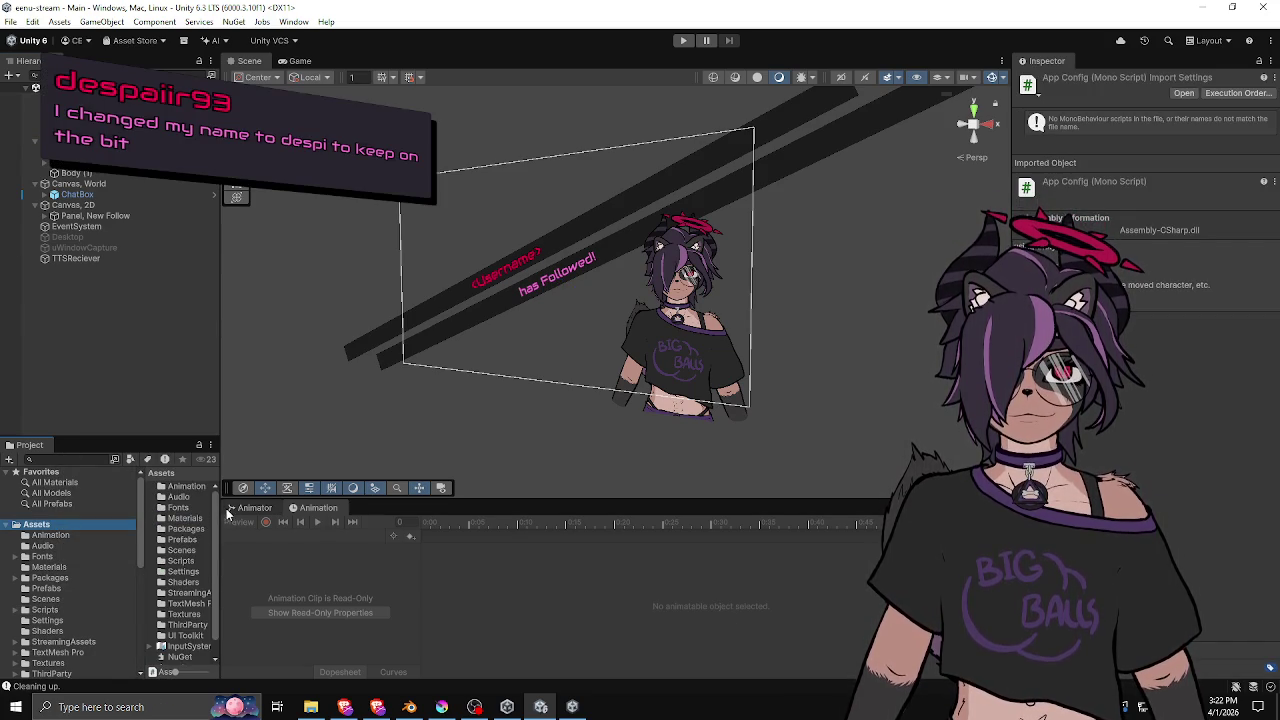
drag(227, 511, 347, 511)
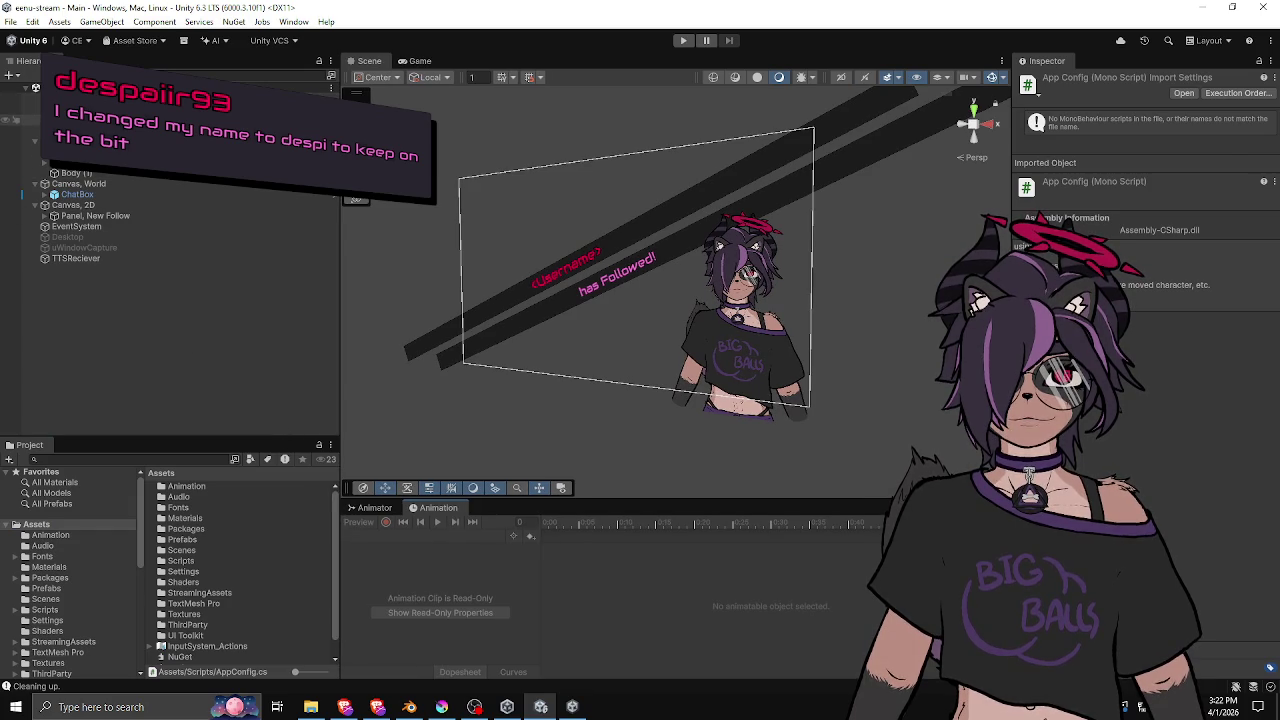
click(30, 119)
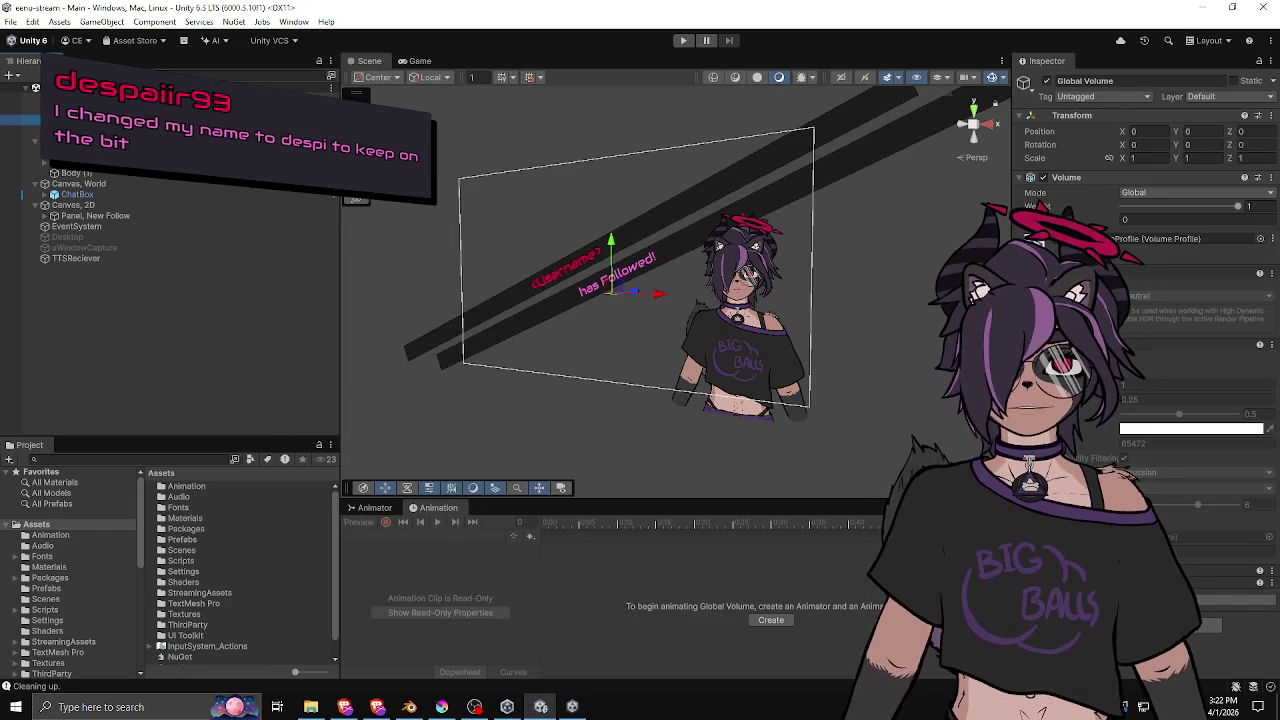
Dock the Game view below the Hierarchy and resize it to show the rendered follow alert.
click(421, 61)
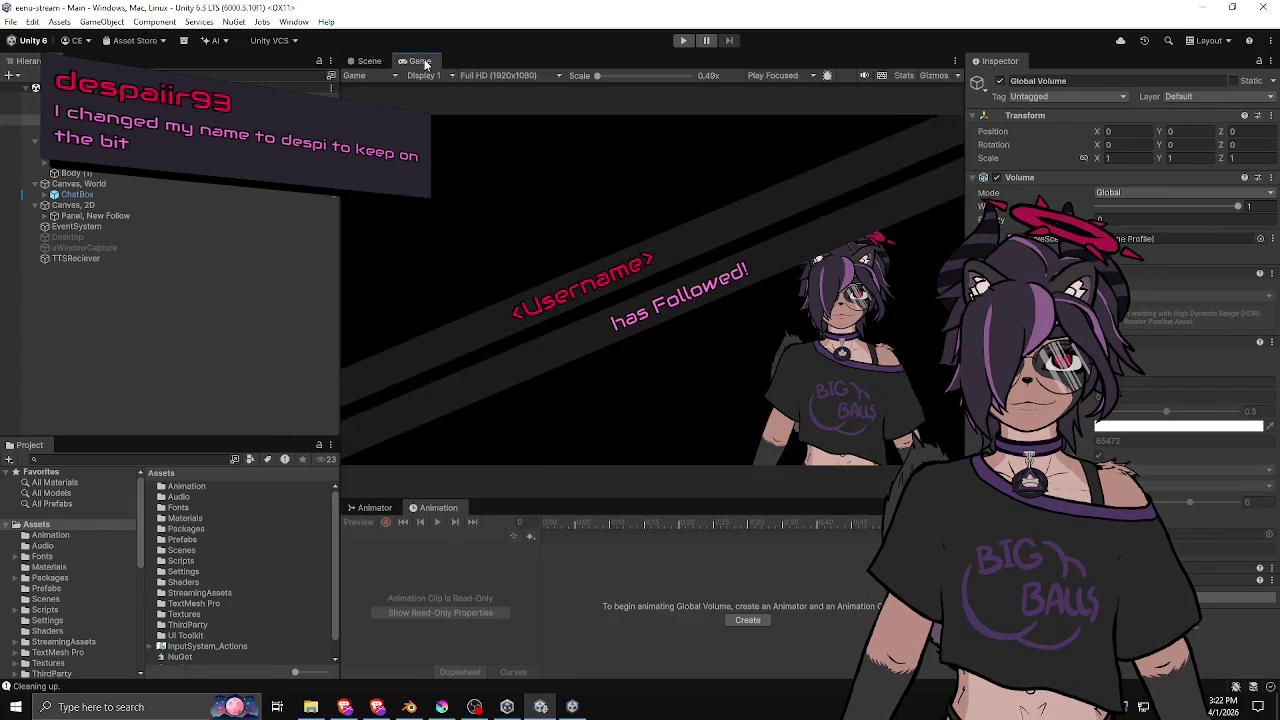
mouse_move(424, 62)
mouse_down()
mouse_move(400, 260)
mouse_move(300, 450)
mouse_move(233, 538)
mouse_move(209, 389)
mouse_move(203, 518)
mouse_move(157, 452)
mouse_move(195, 270)
mouse_up()
drag(342, 305, 648, 290)
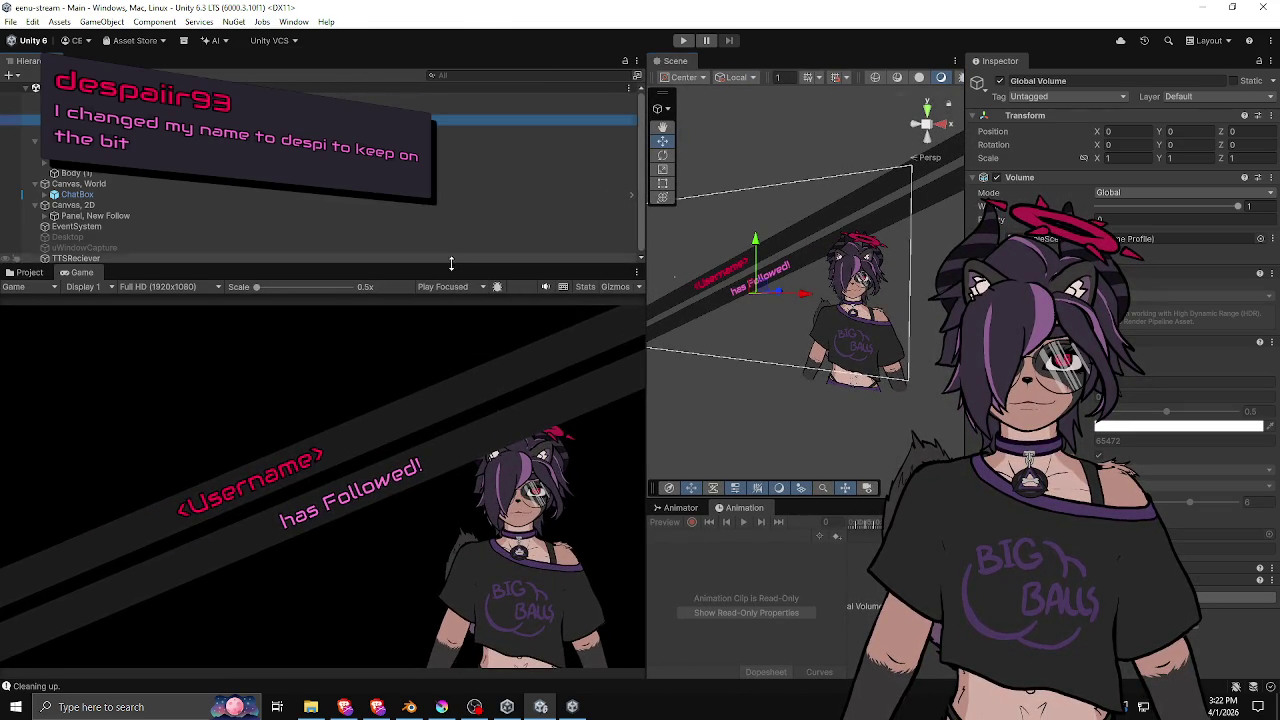
drag(451, 263, 451, 334)
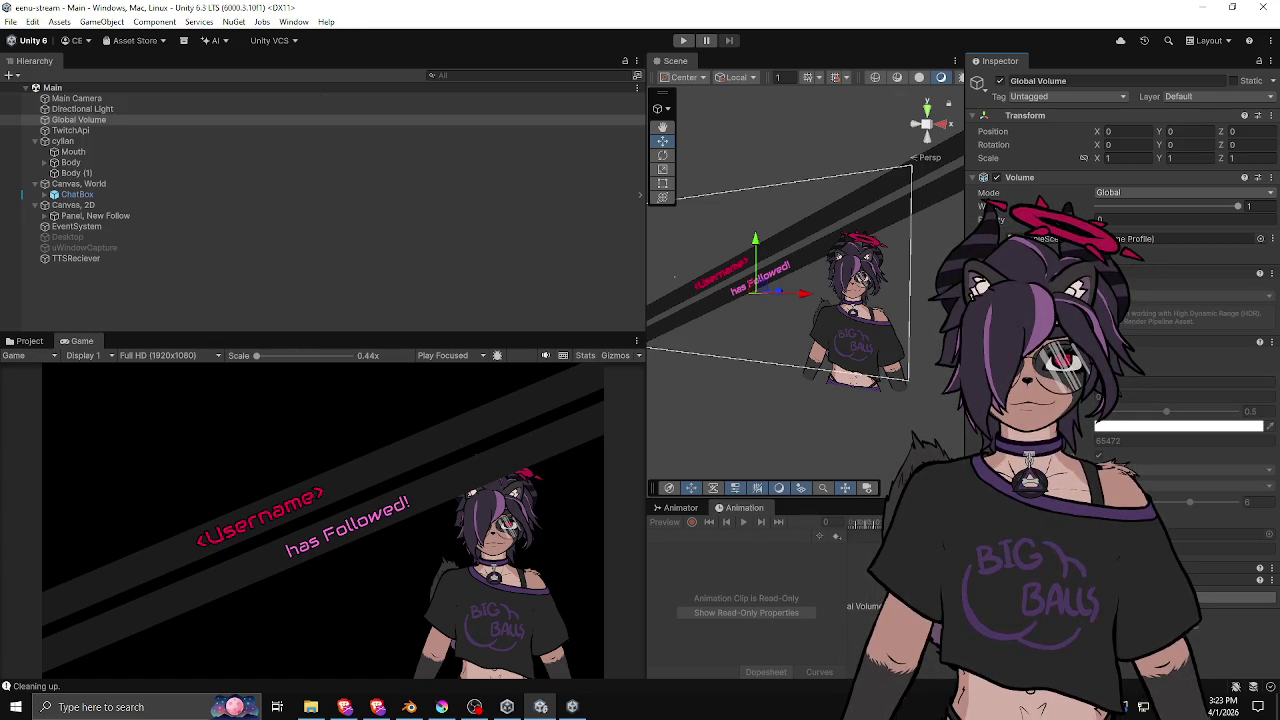
Change the Global Volume effect value from 0.2 to 0.579.
scroll(1120, 365, down, 2)
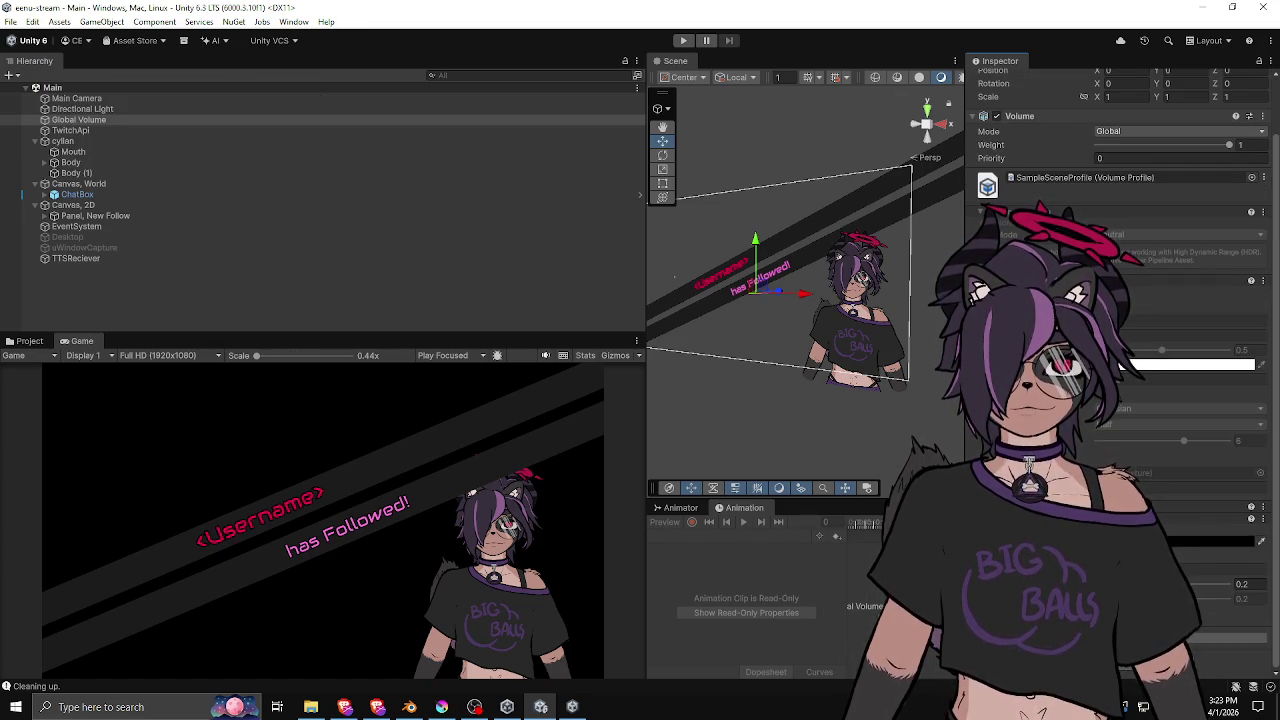
click(1132, 366)
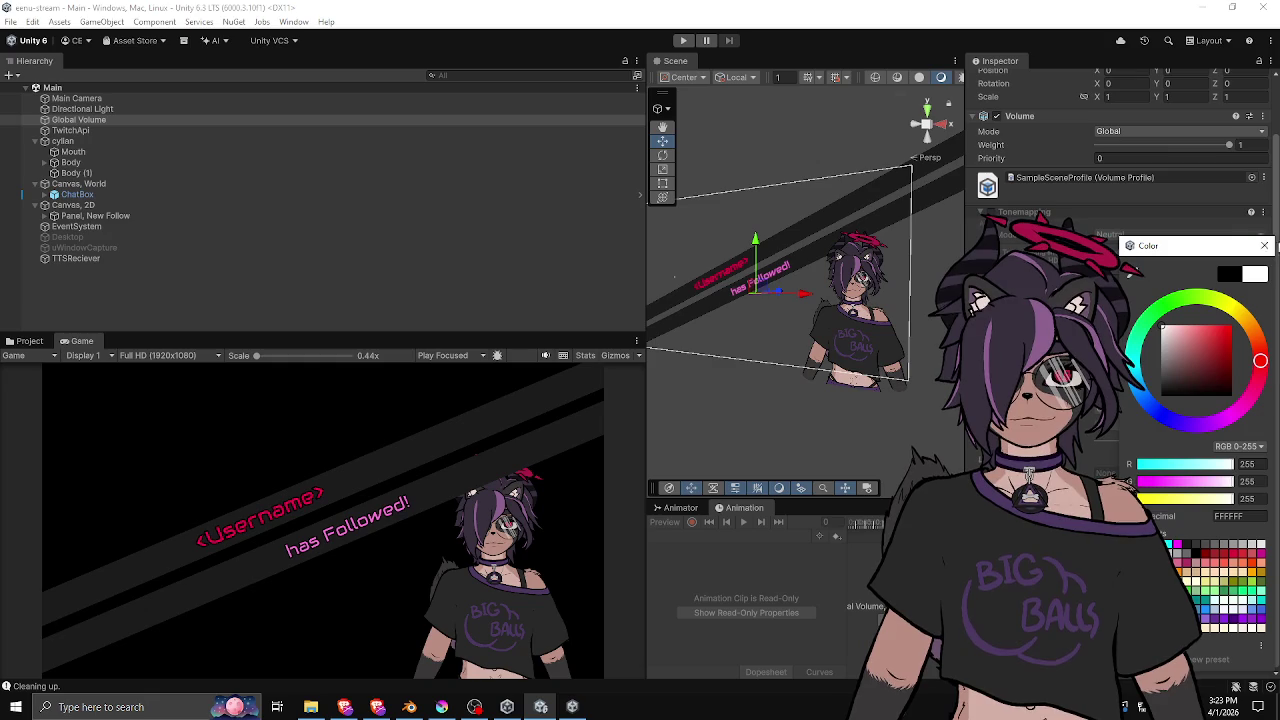
click(1264, 245)
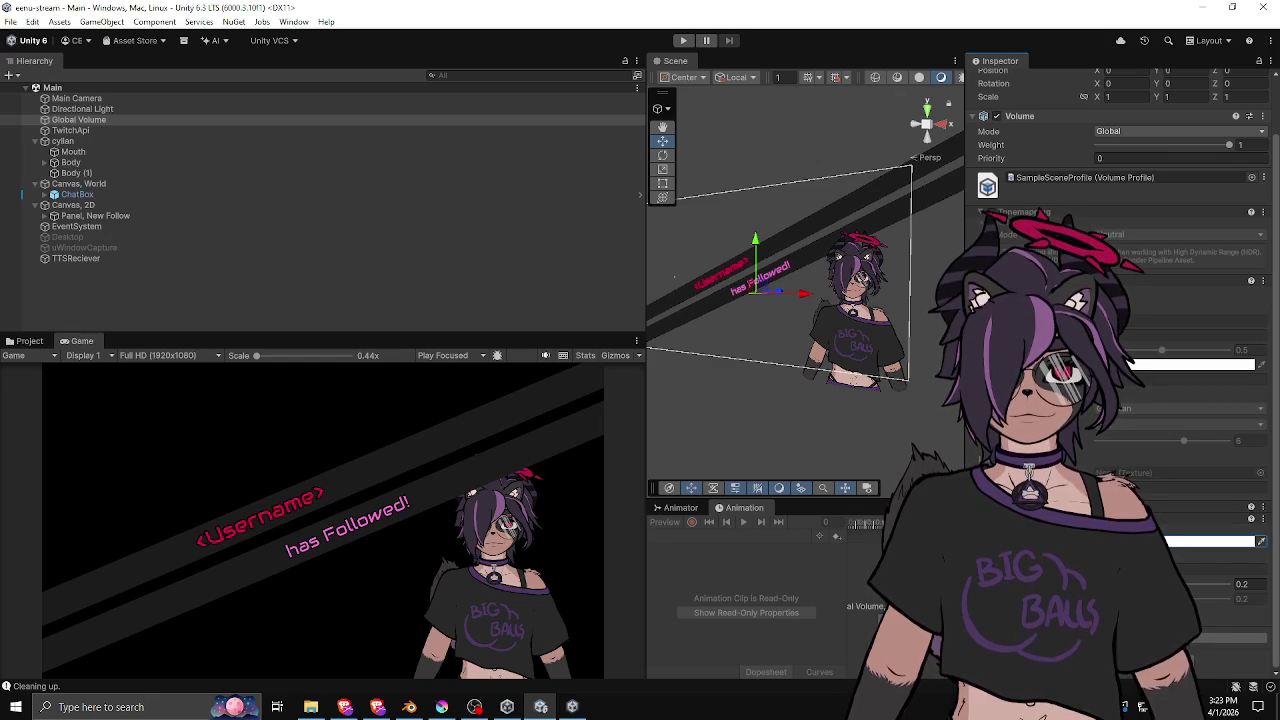
click(1245, 583)
text(0.579)
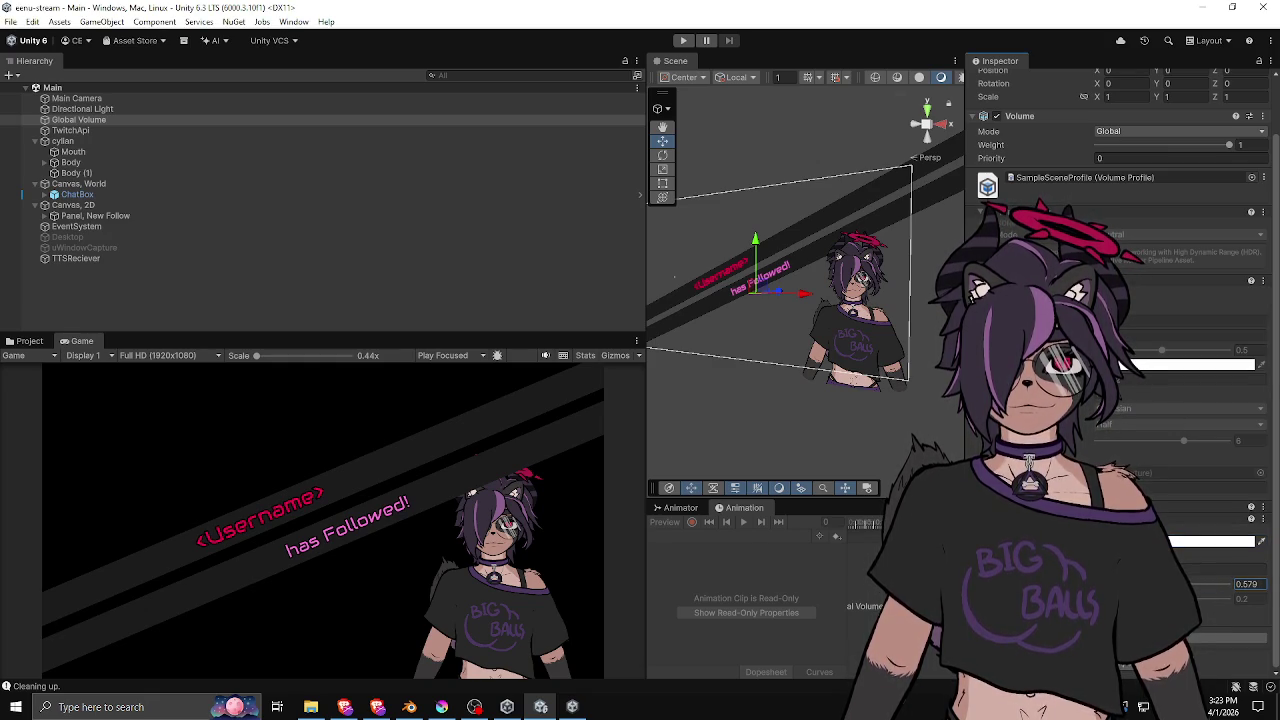
Check the Global Volume priority, then select Main Camera to view its settings.
scroll(1120, 300, up, 3)
click(1097, 218)
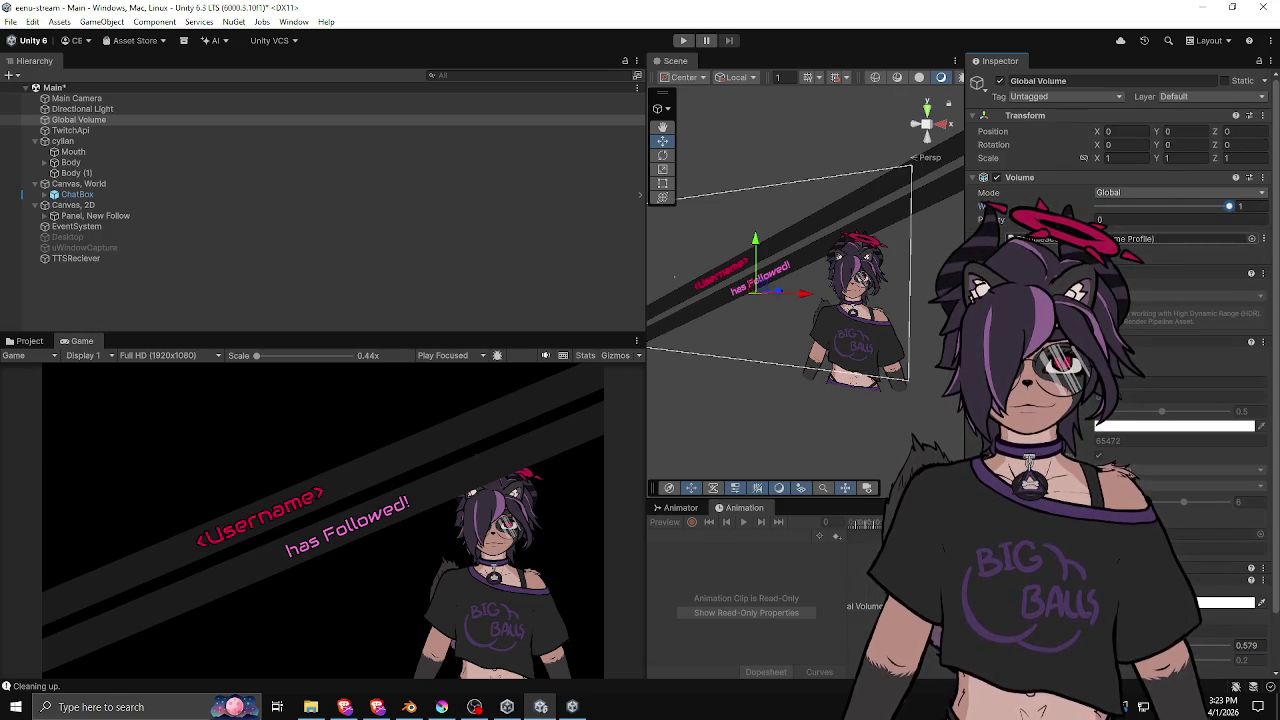
click(151, 99)
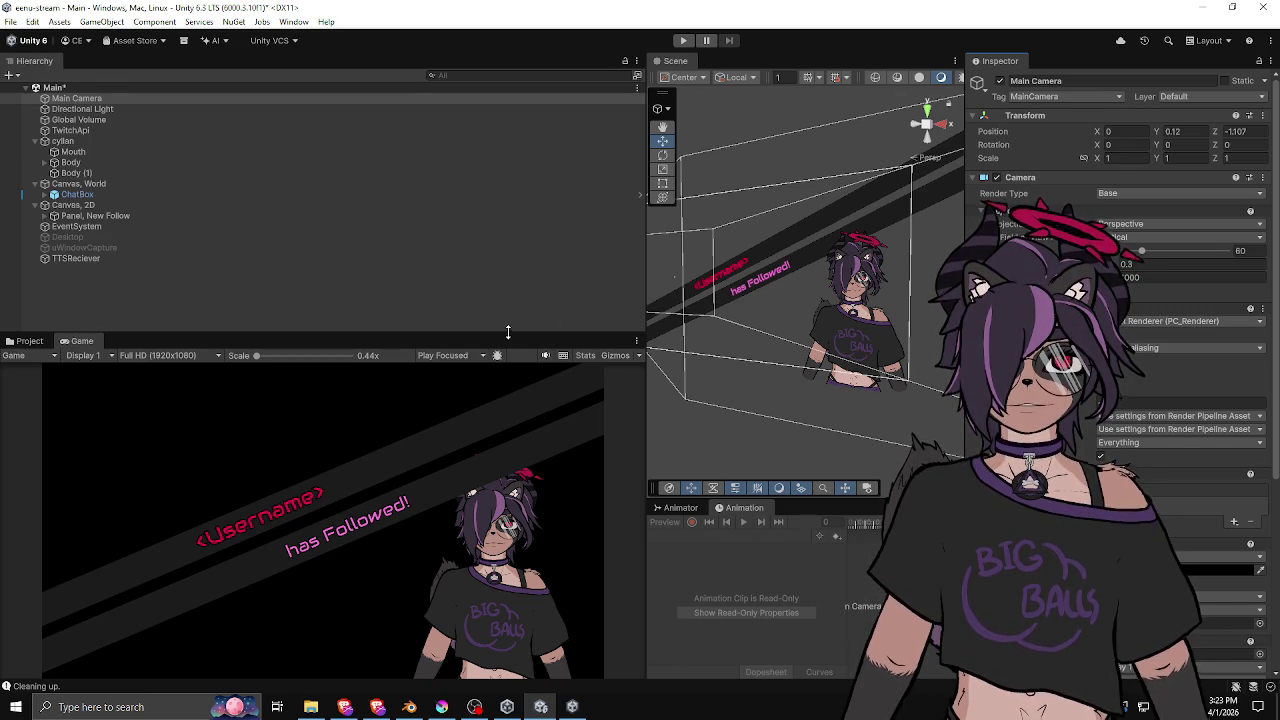
Enlarge the Scene view and select Desktop with uWindowCapture, then Desktop alone.
drag(615, 336, 615, 435)
drag(643, 355, 408, 360)
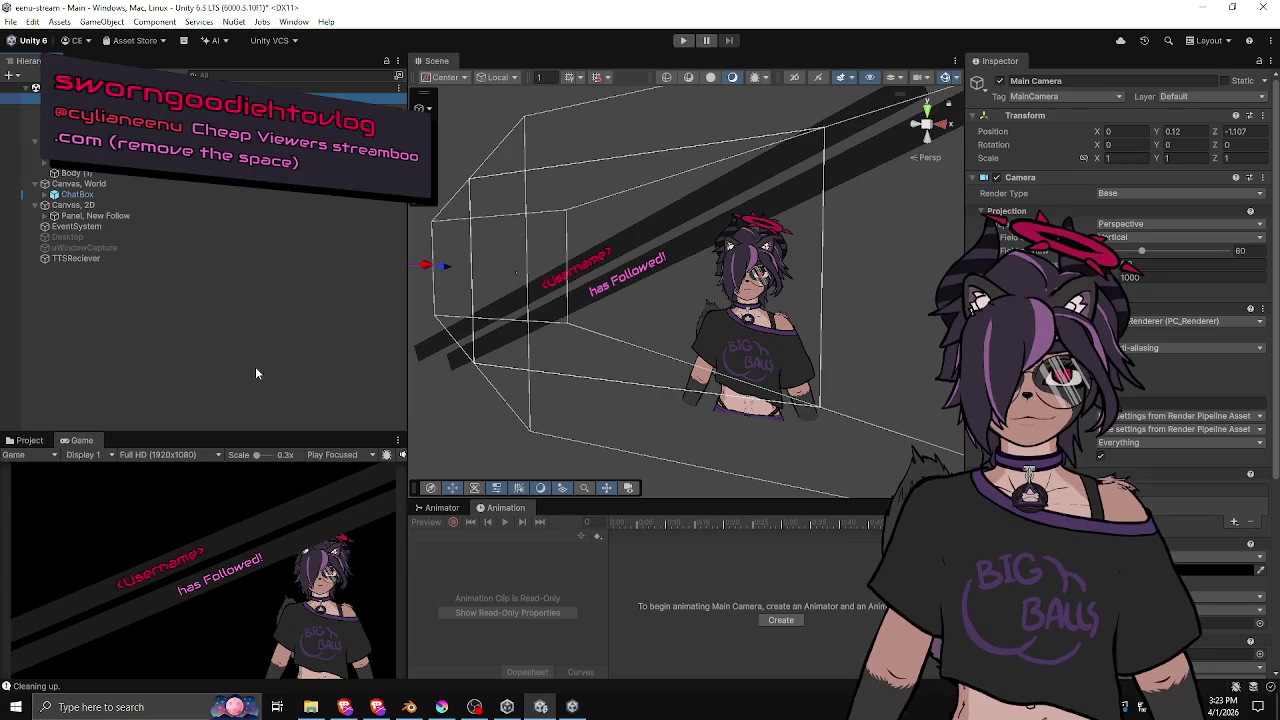
click(100, 247)
shift+click(110, 237)
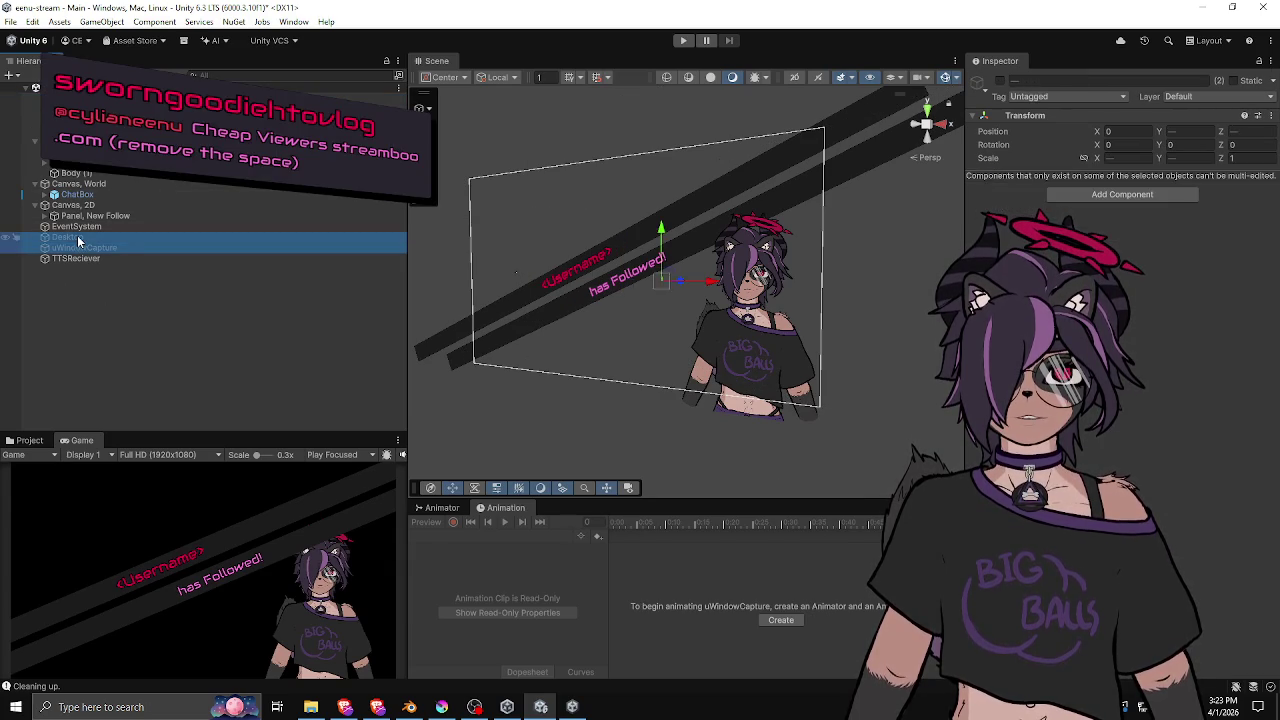
click(105, 247)
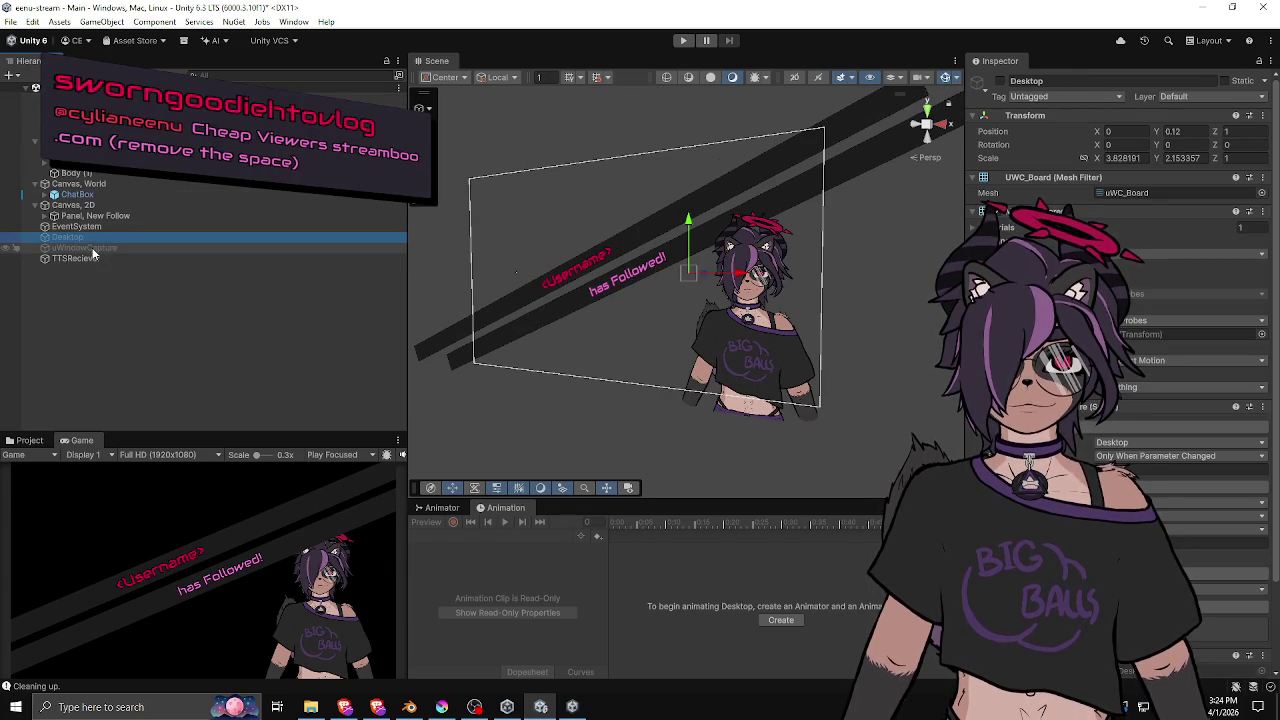
shift+click(88, 238)
Compare Desktop and both capture objects, then show the Project browser in a taller lower panel.
click(90, 247)
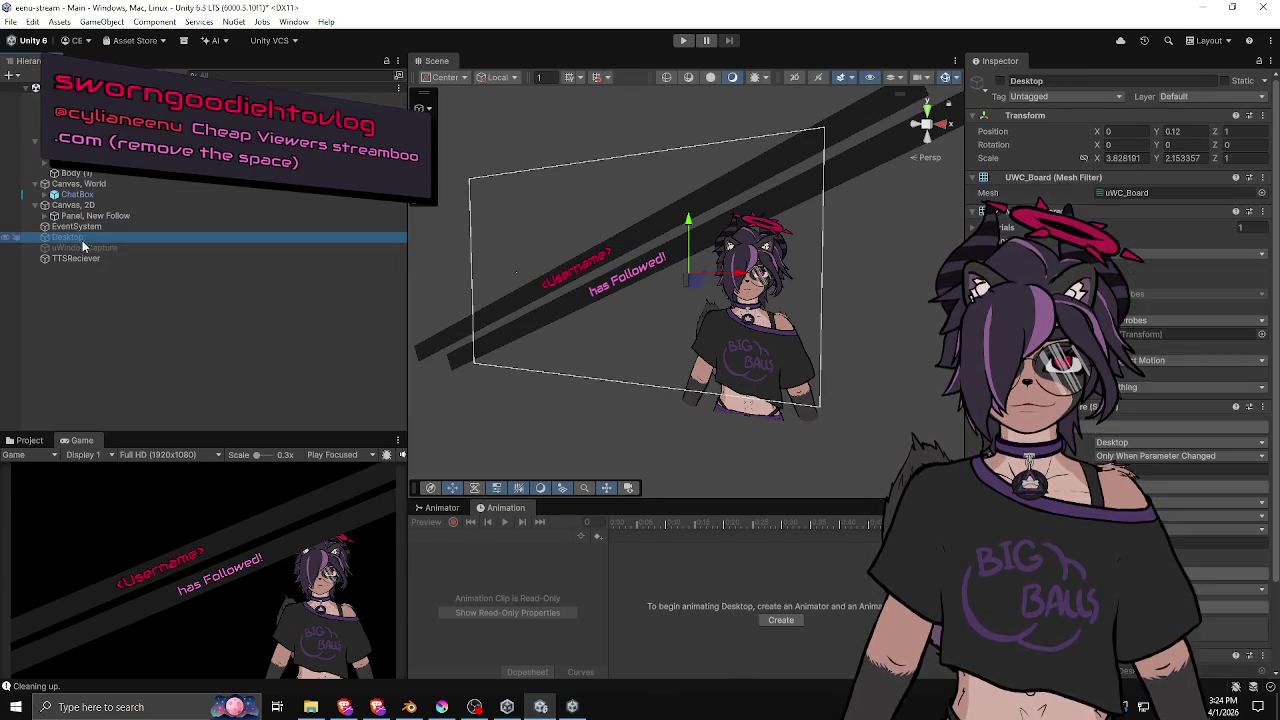
shift+click(105, 238)
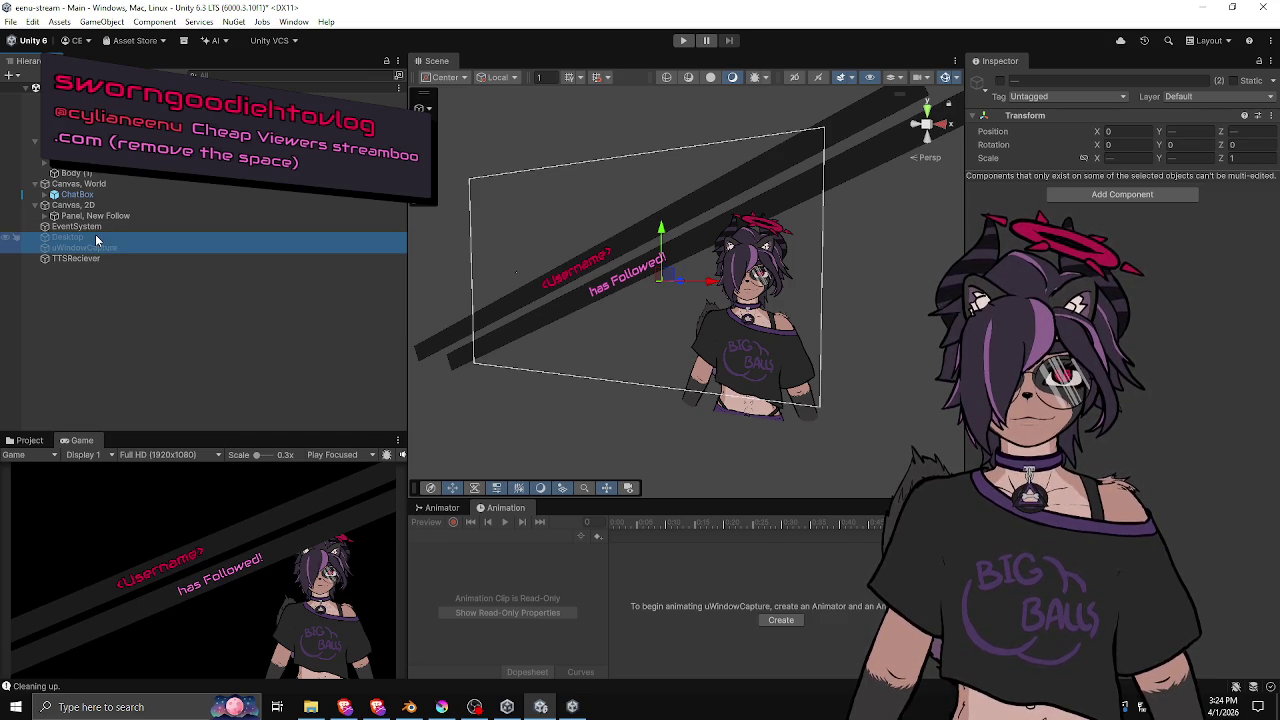
click(29, 440)
drag(140, 430, 129, 296)
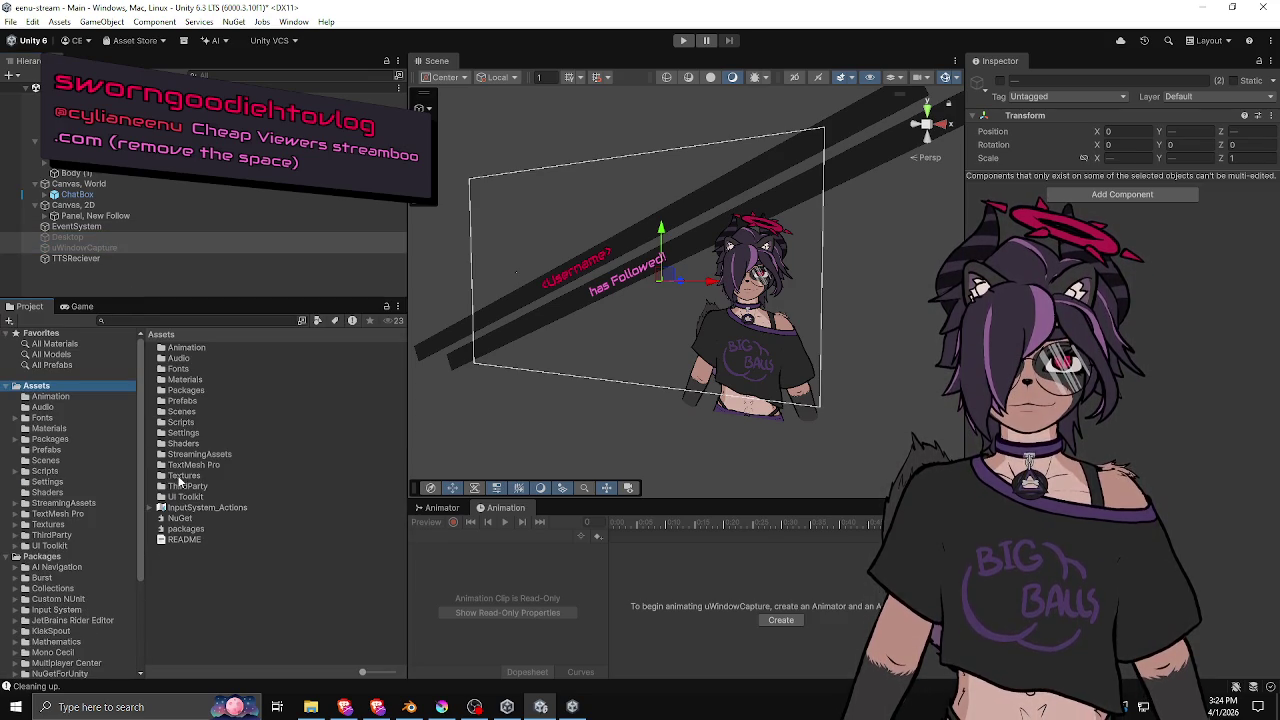
Open the Assets/Scripts folder in the Project browser.
double_click(181, 422)
right_click(206, 495)
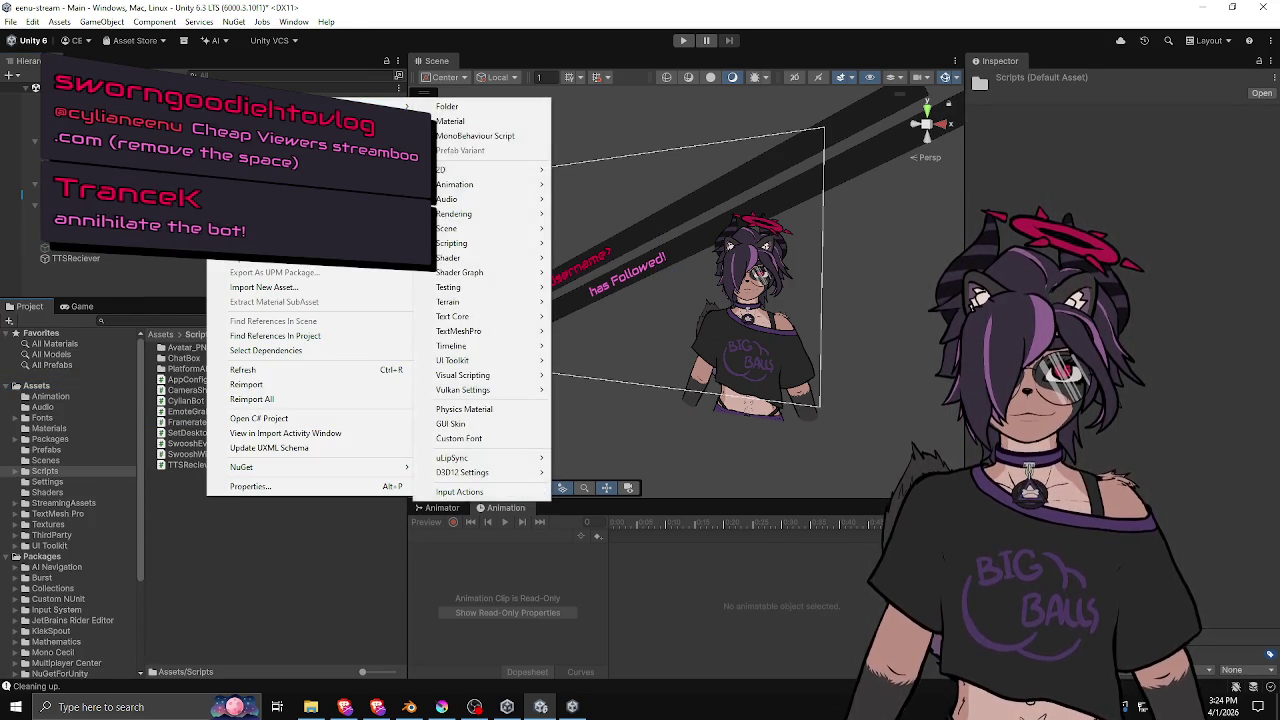
click(212, 424)
Inspect the Desktop board and uWindowCapture objects, then open the SetDesktop script.
click(602, 262)
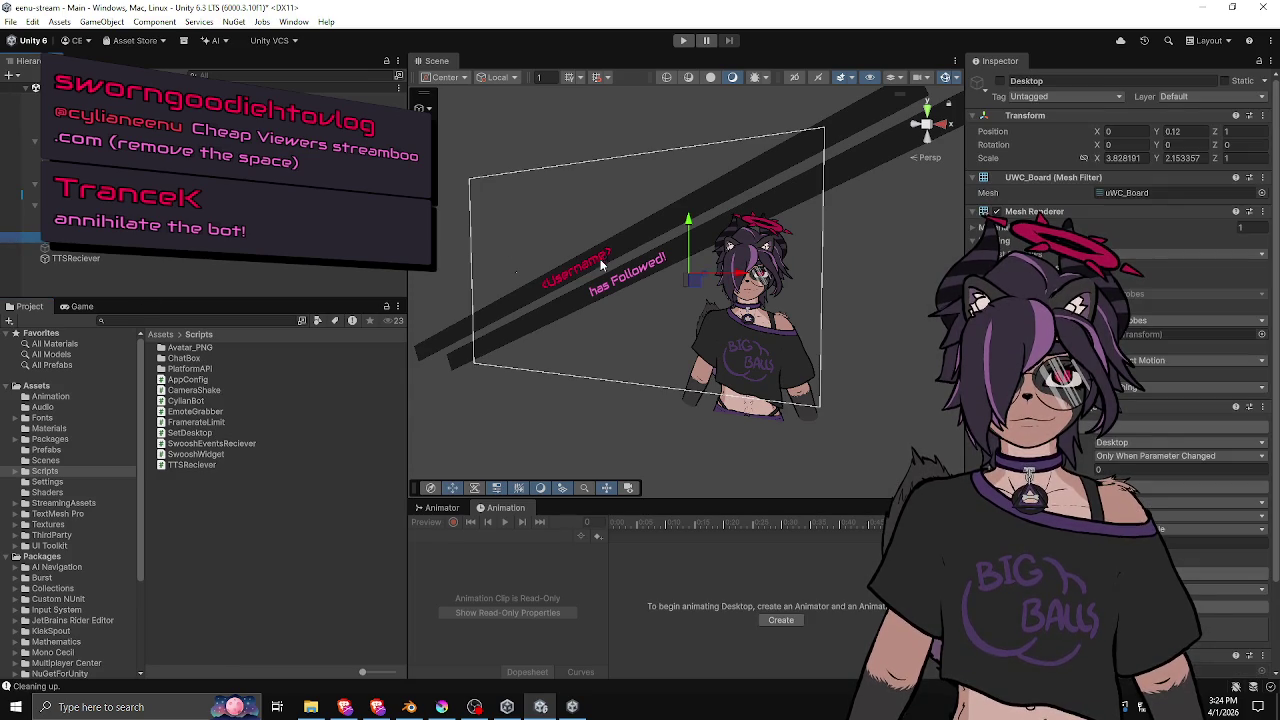
click(132, 247)
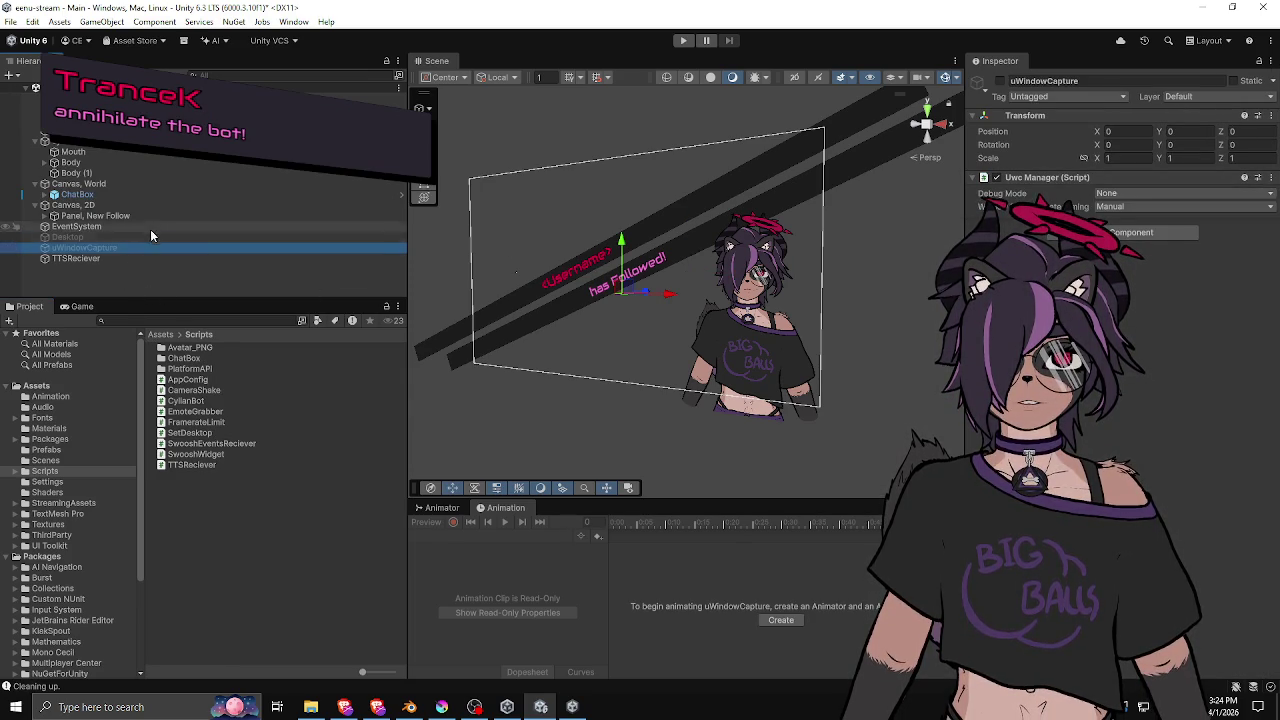
click(150, 237)
scroll(1120, 300, down, 3)
double_click(190, 432)
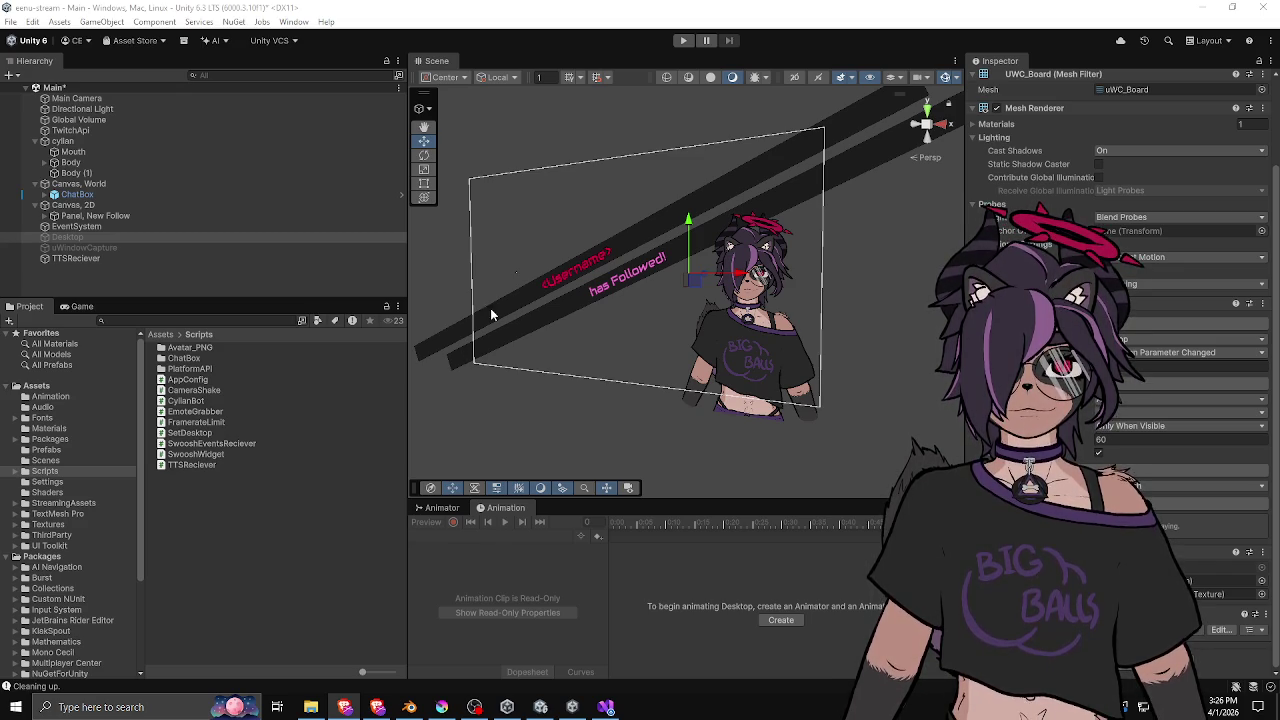
Widen the Scene view and bring SetDesktop.cs up in Visual Studio.
drag(407, 260, 364, 275)
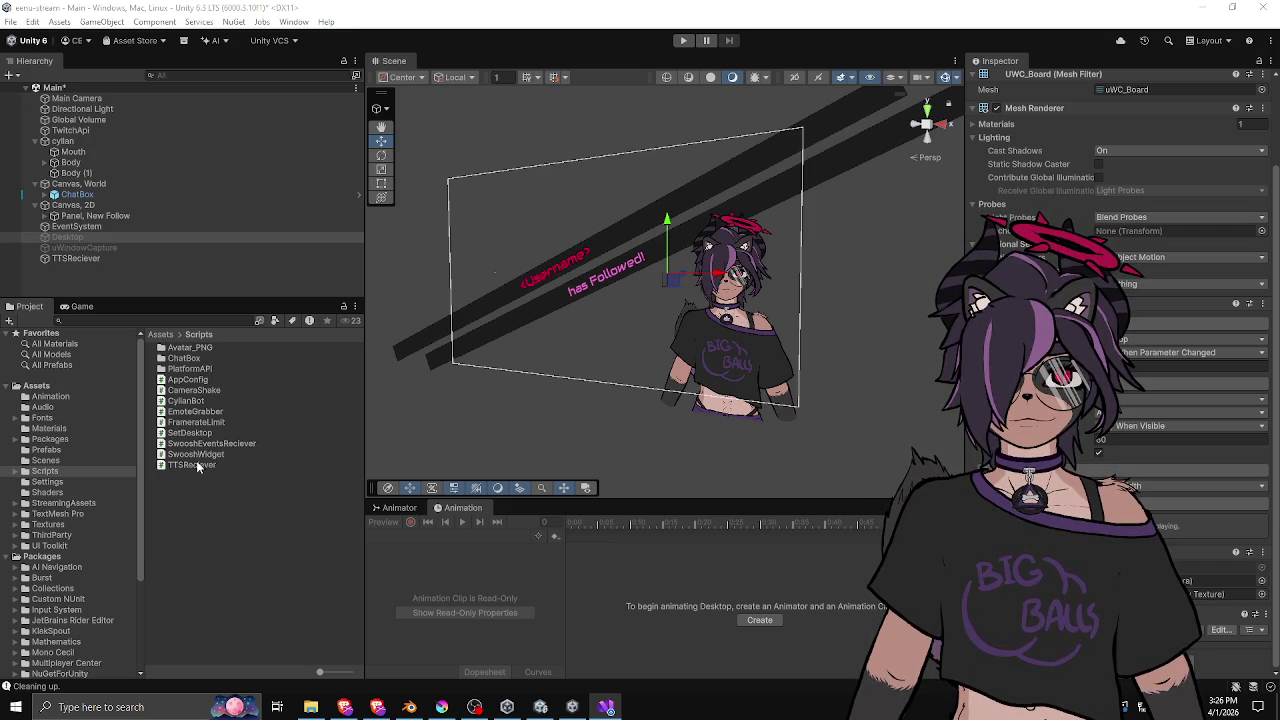
click(191, 432)
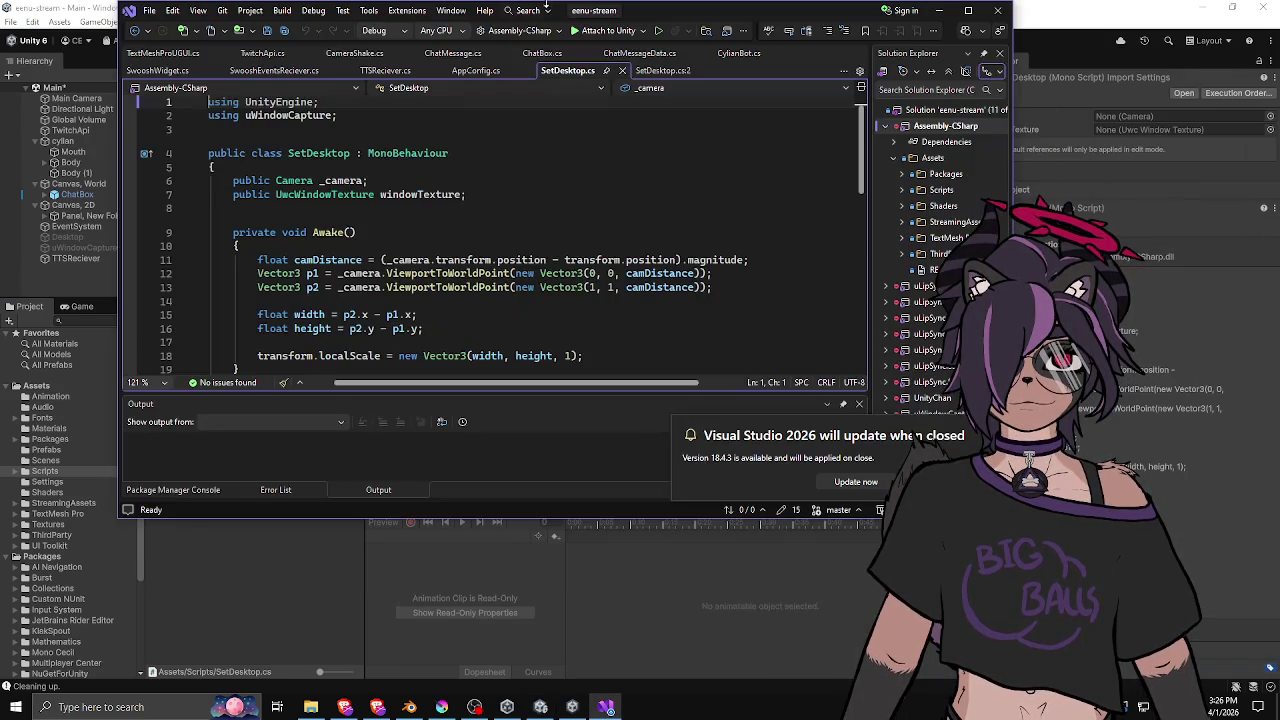
Maximize Visual Studio and close the duplicate SetDesktop.cs:2 document.
mouse_move(661, 18)
mouse_down()
mouse_move(677, 42)
mouse_move(660, 3)
mouse_up()
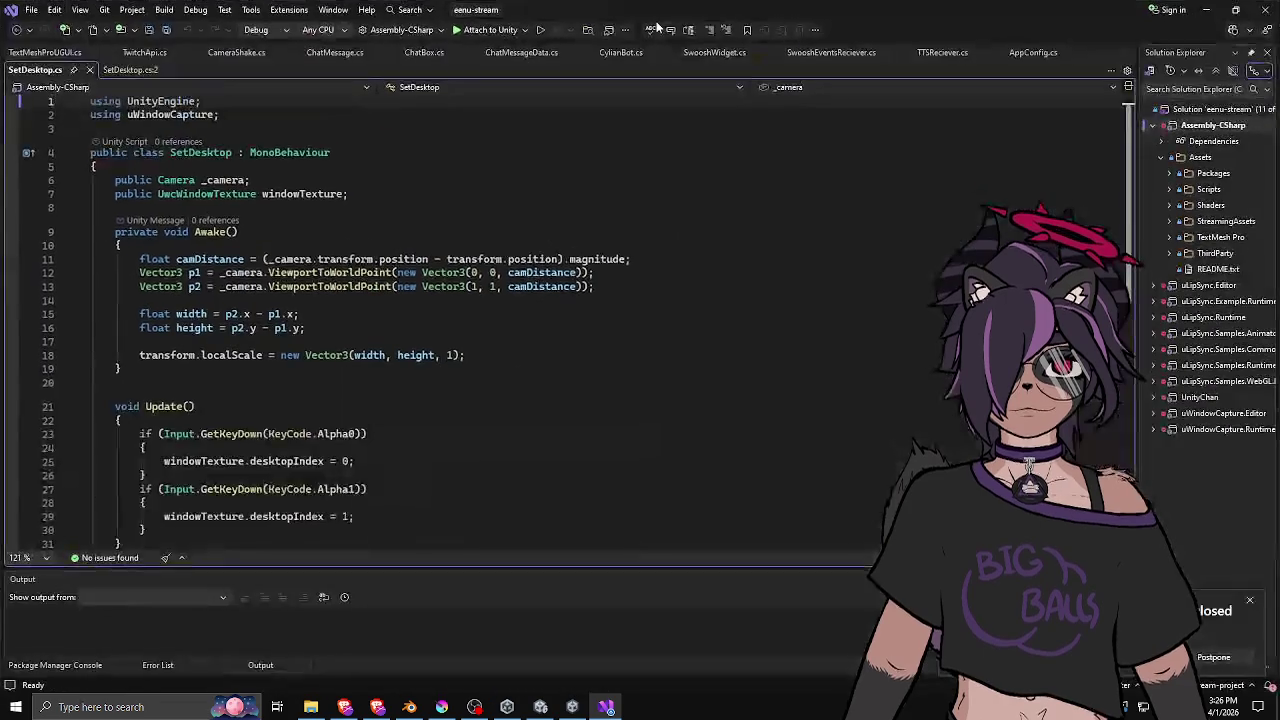
middle_click(111, 73)
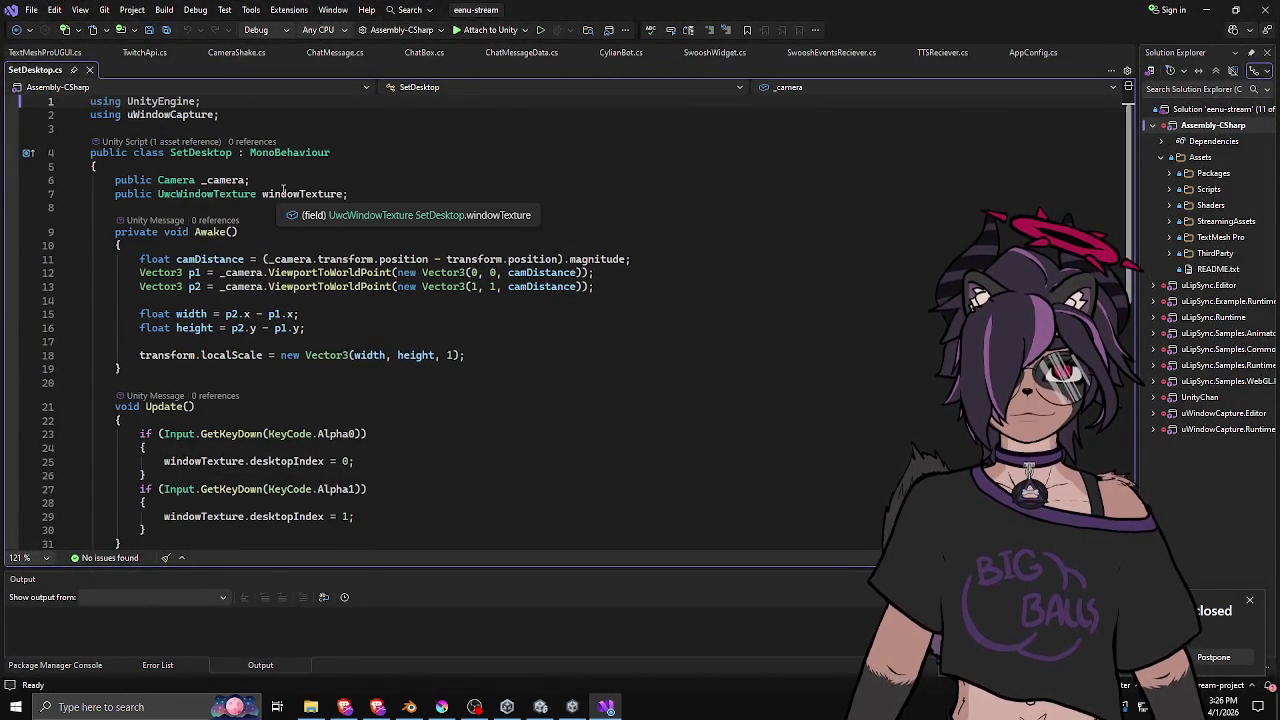
scroll(277, 337, down, 7)
scroll(306, 303, up, 7)
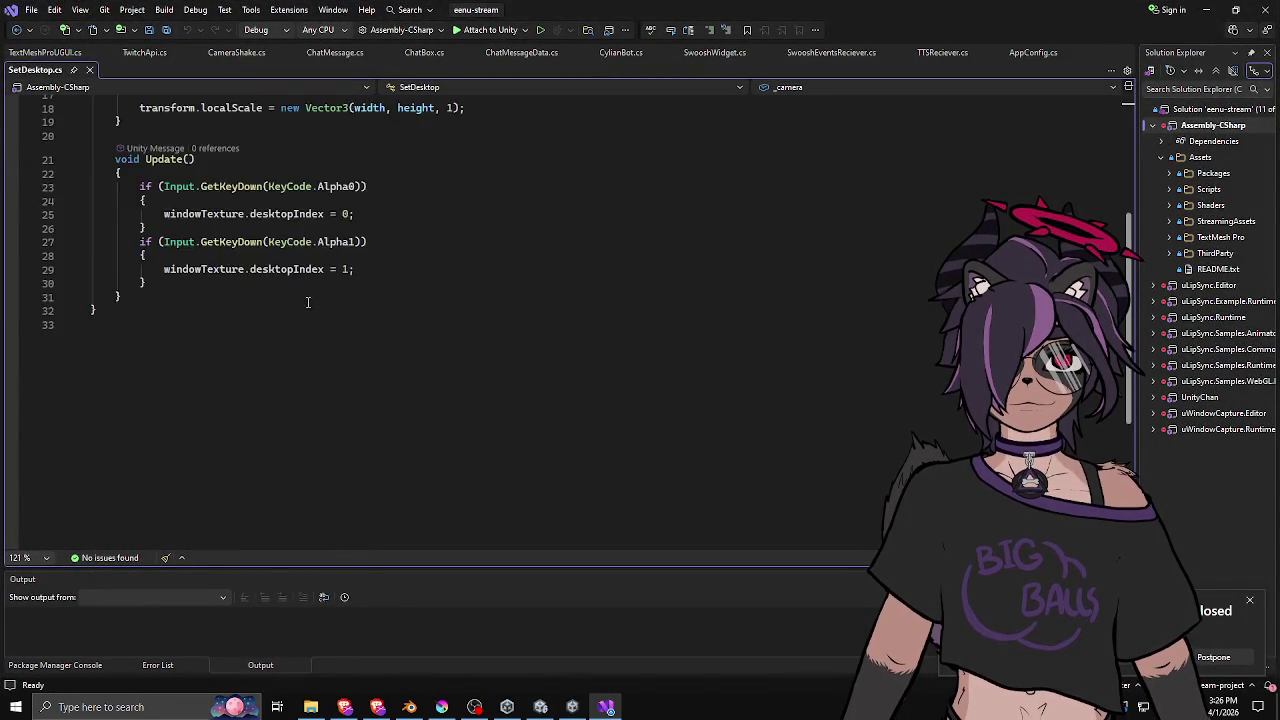
click(322, 326)
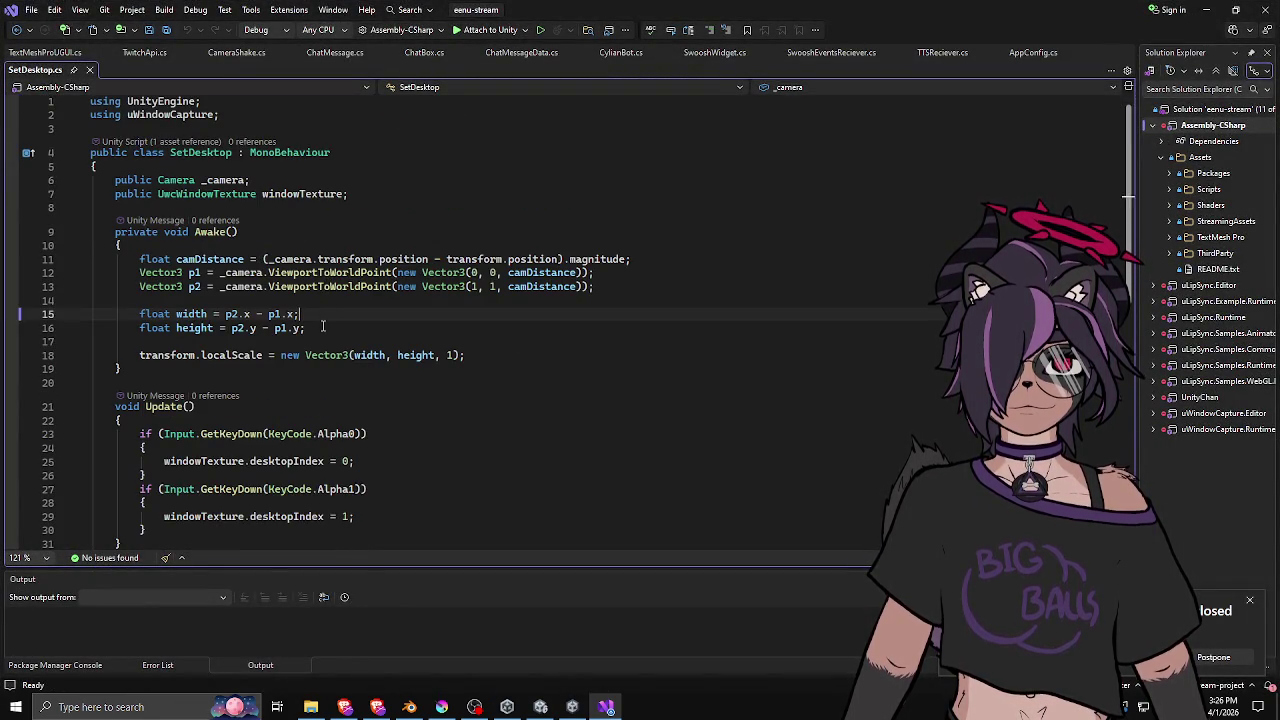
Look through TextMeshProUGUI.cs without normalizing line endings, then return to SetDesktop.cs.
click(48, 54)
click(748, 398)
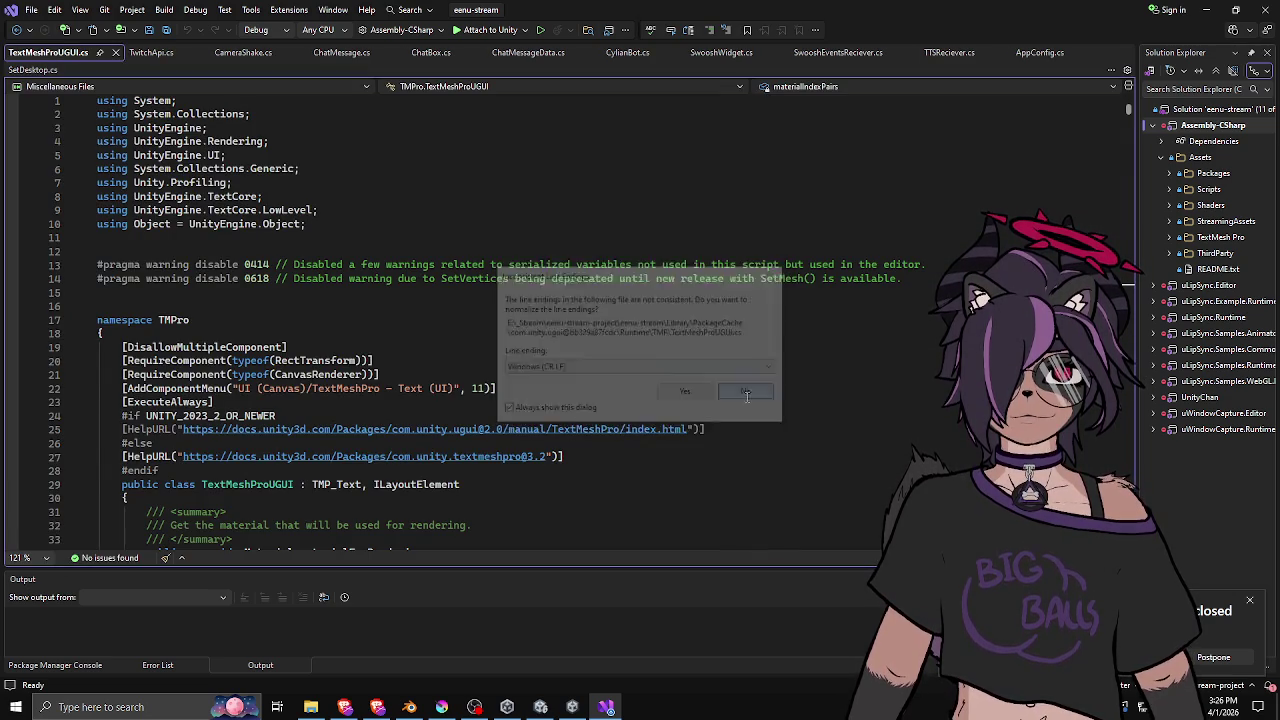
scroll(431, 338, down, 12)
scroll(431, 338, down, 20)
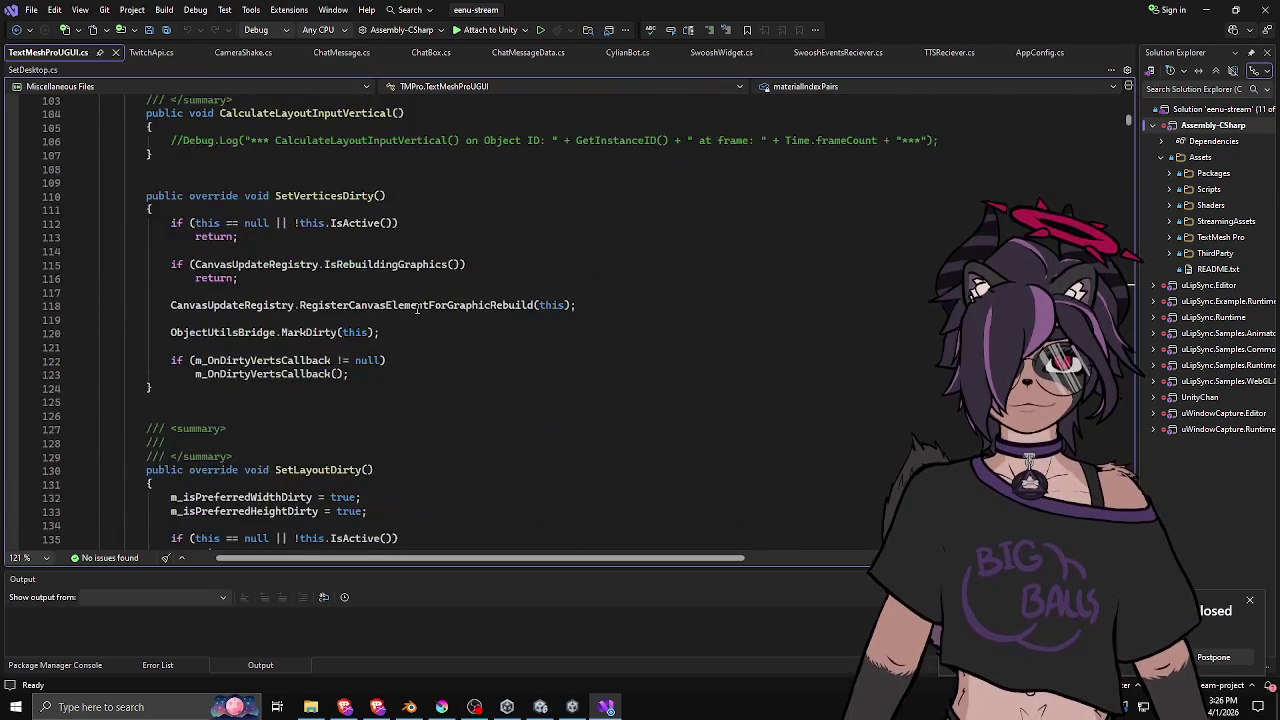
scroll(417, 308, down, 11)
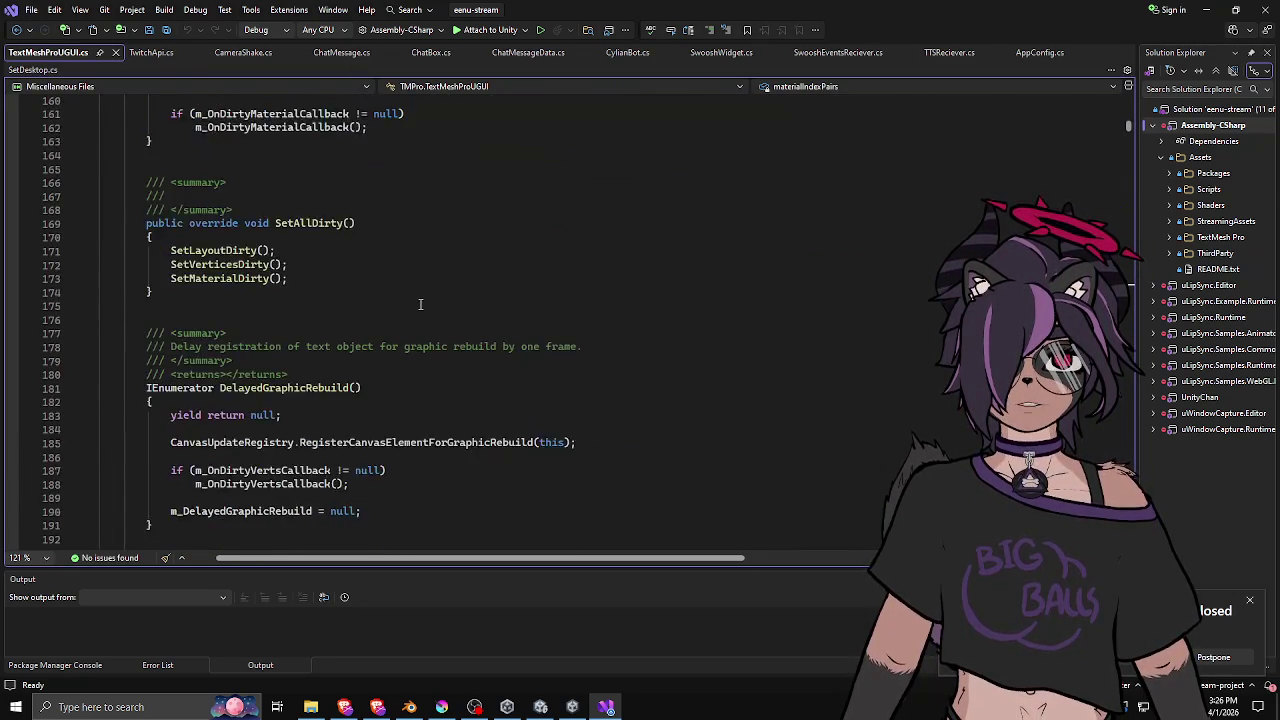
click(72, 70)
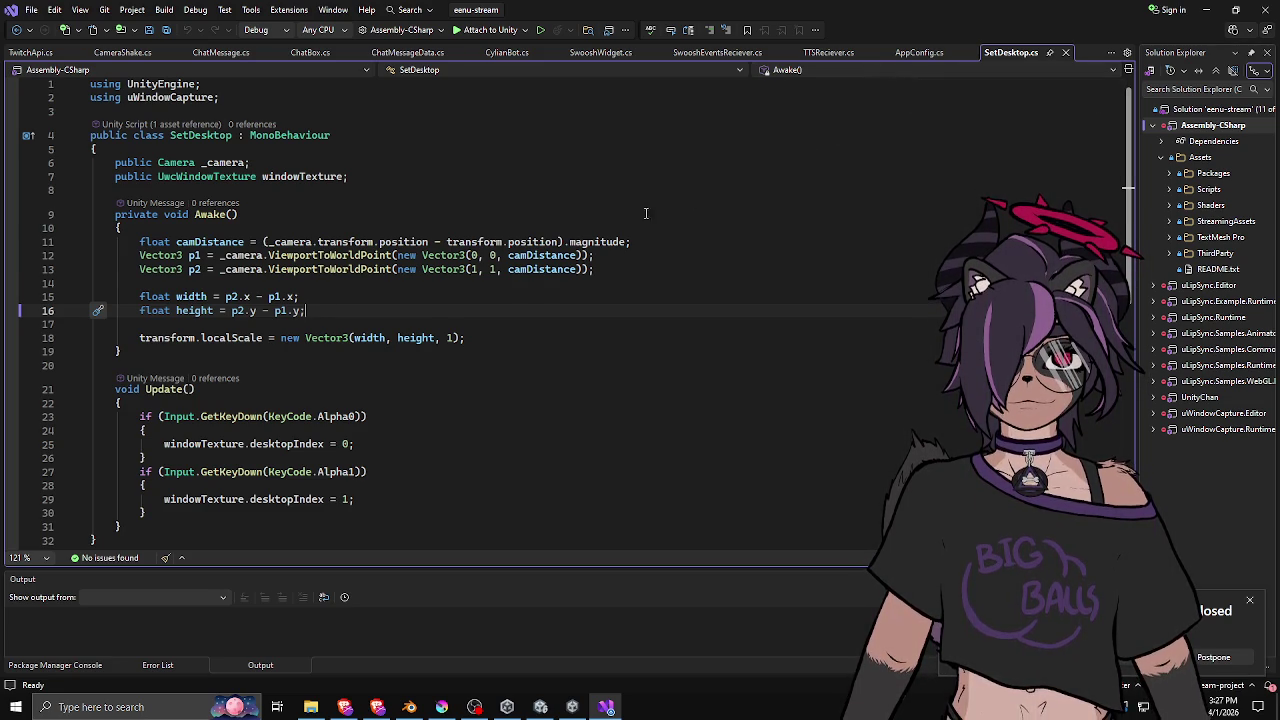
Insert a blank line at the start of the Update method body.
scroll(318, 325, down, 1)
scroll(318, 325, up, 1)
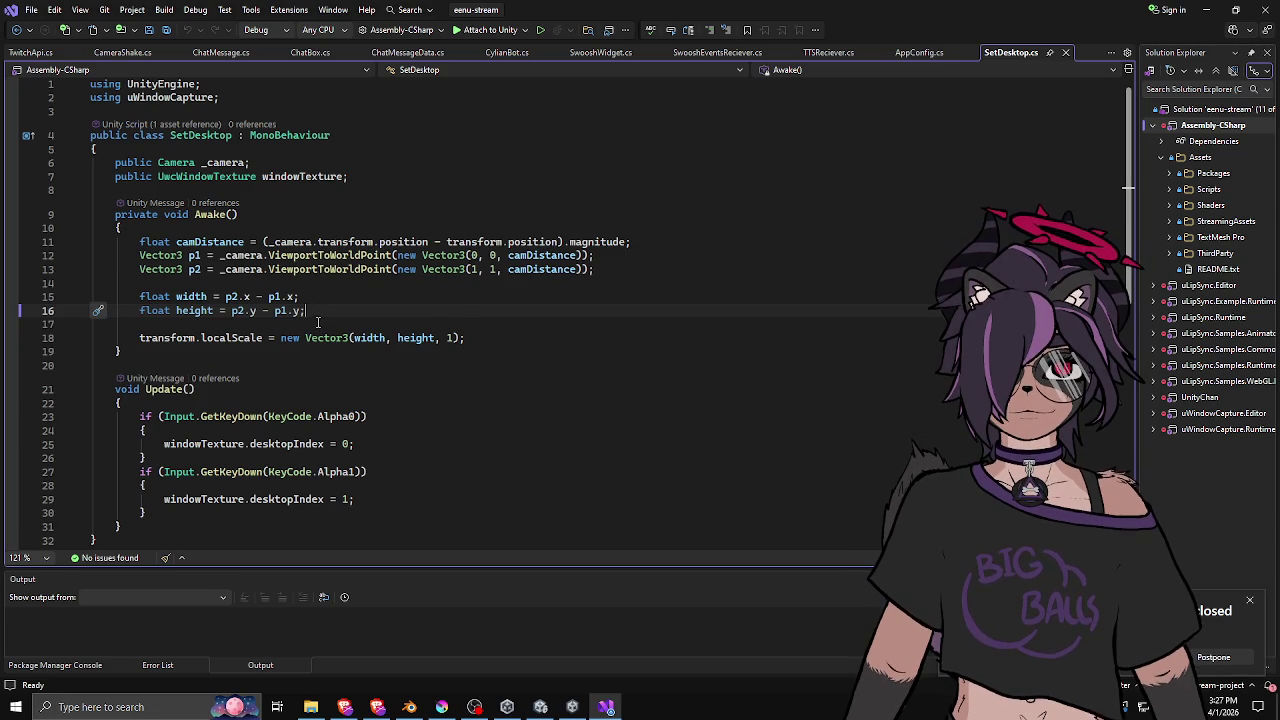
click(372, 177)
scroll(374, 214, down, 2)
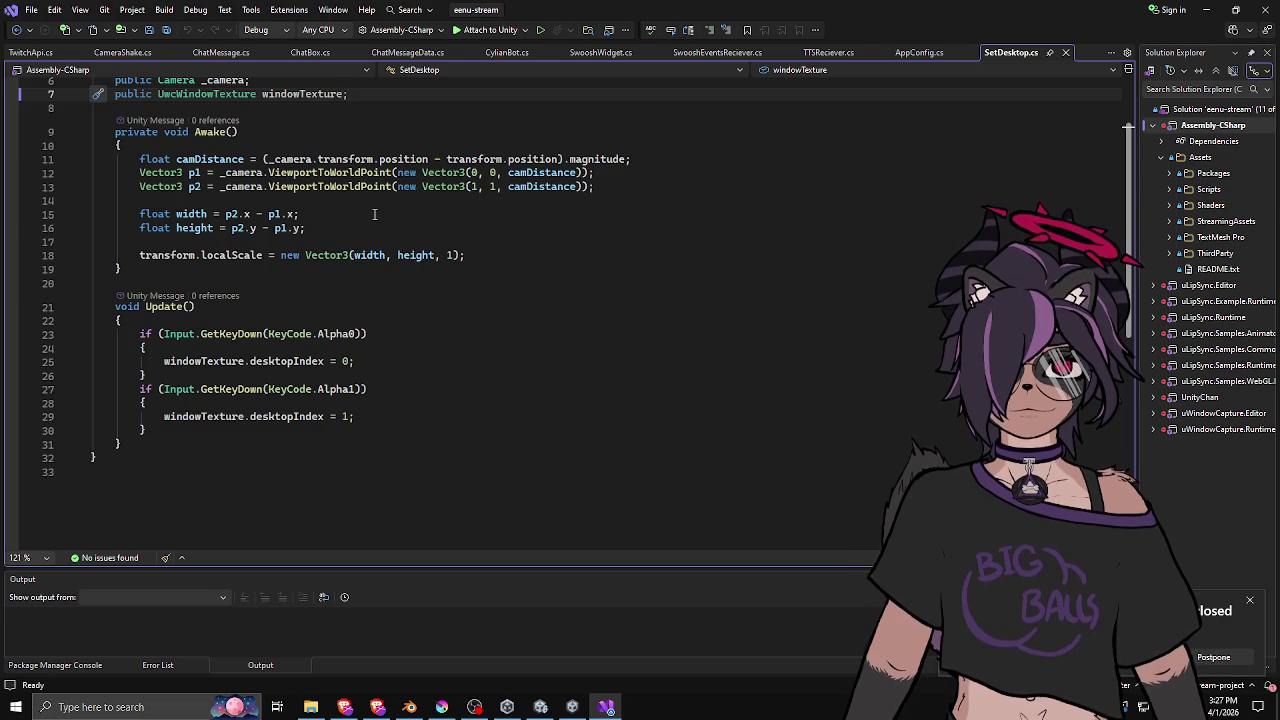
click(215, 319)
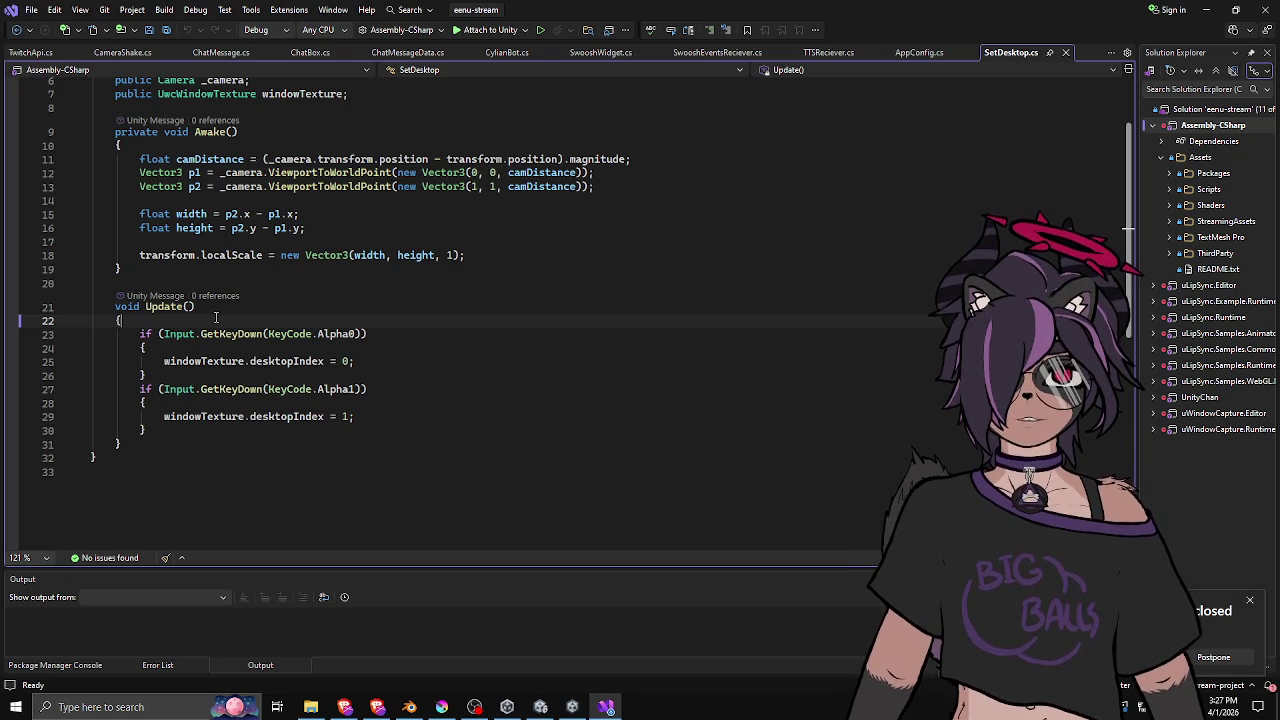
key(Return)
Draft a 'public GameObject' field after windowTexture, then remove it.
scroll(215, 317, up, 2)
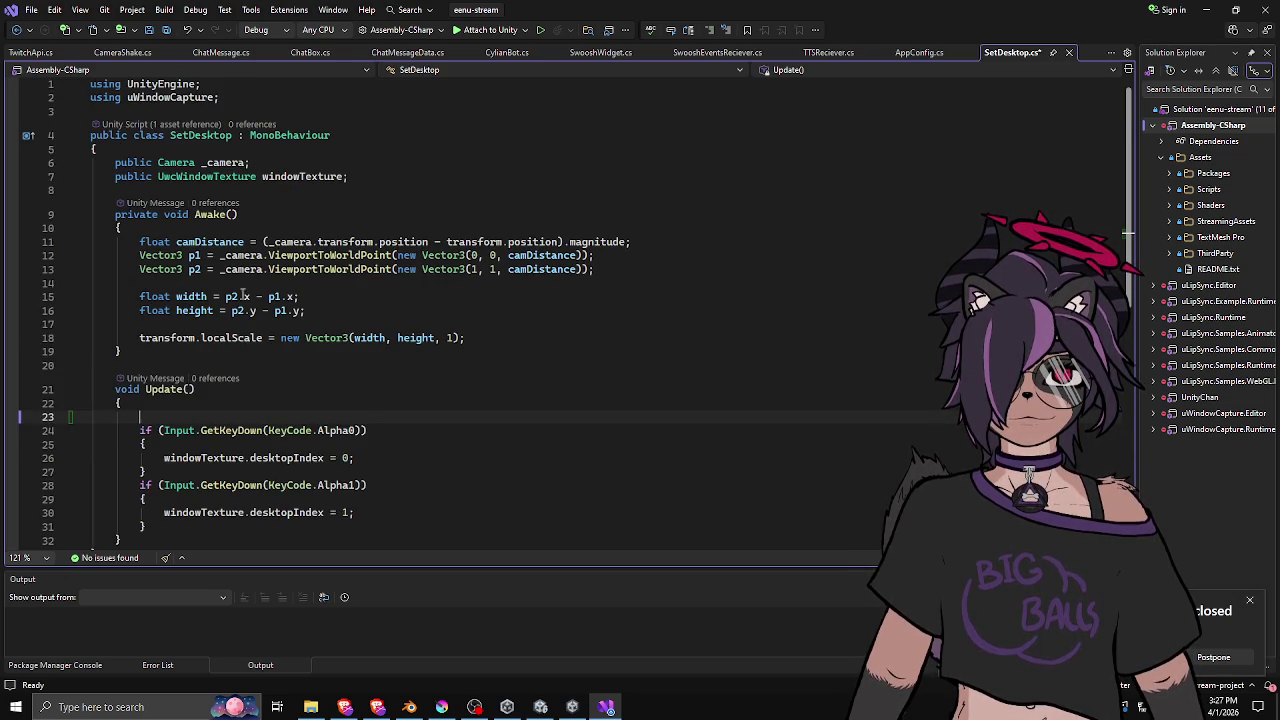
click(405, 172)
key(Return)
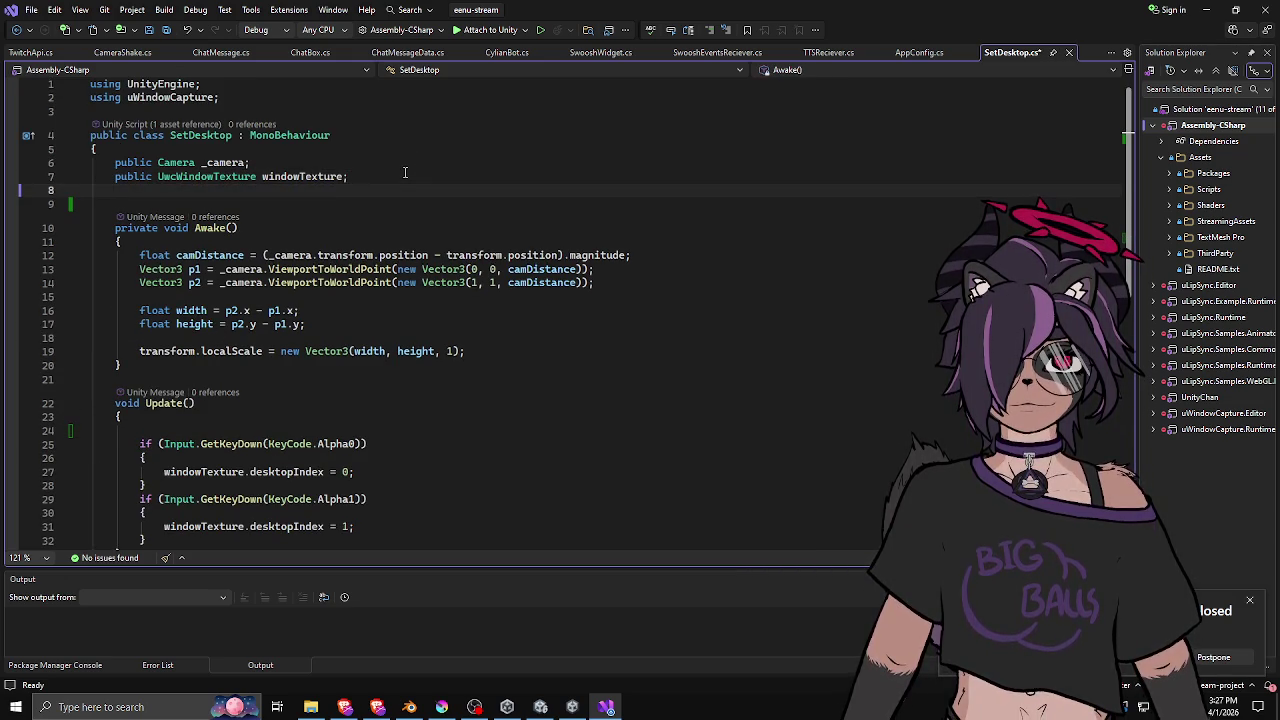
text(public Game)
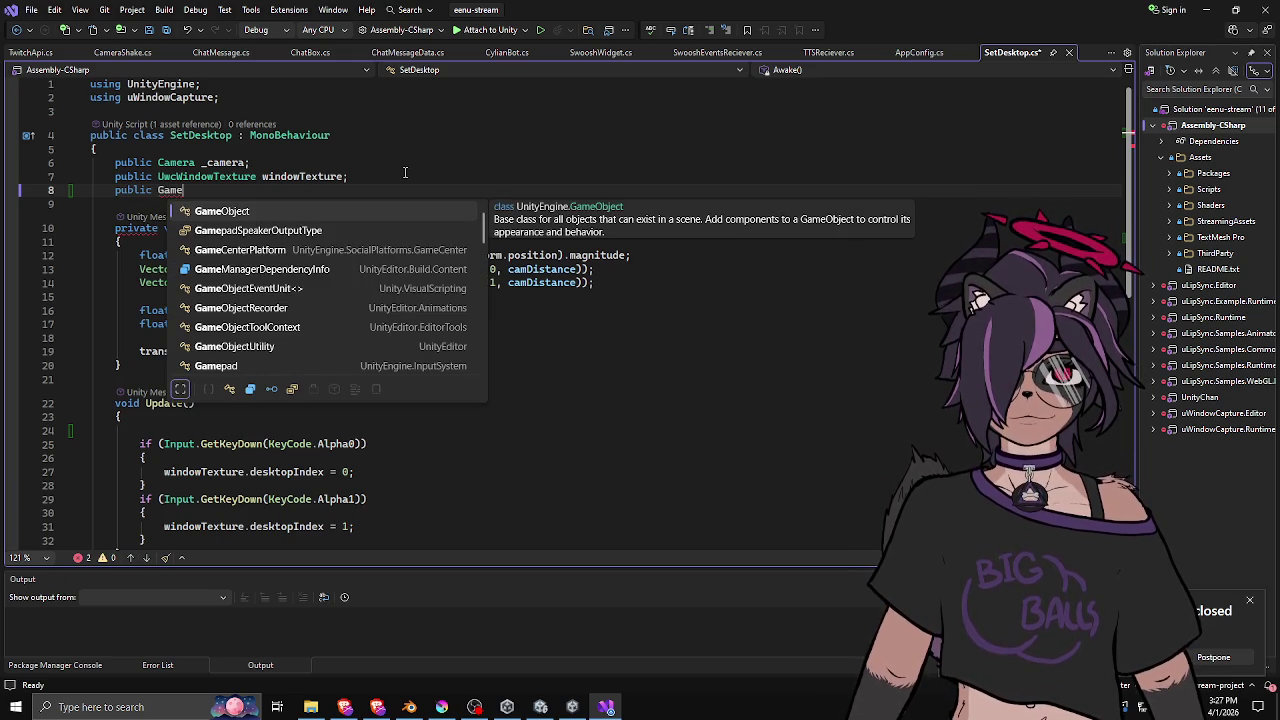
key(Tab)
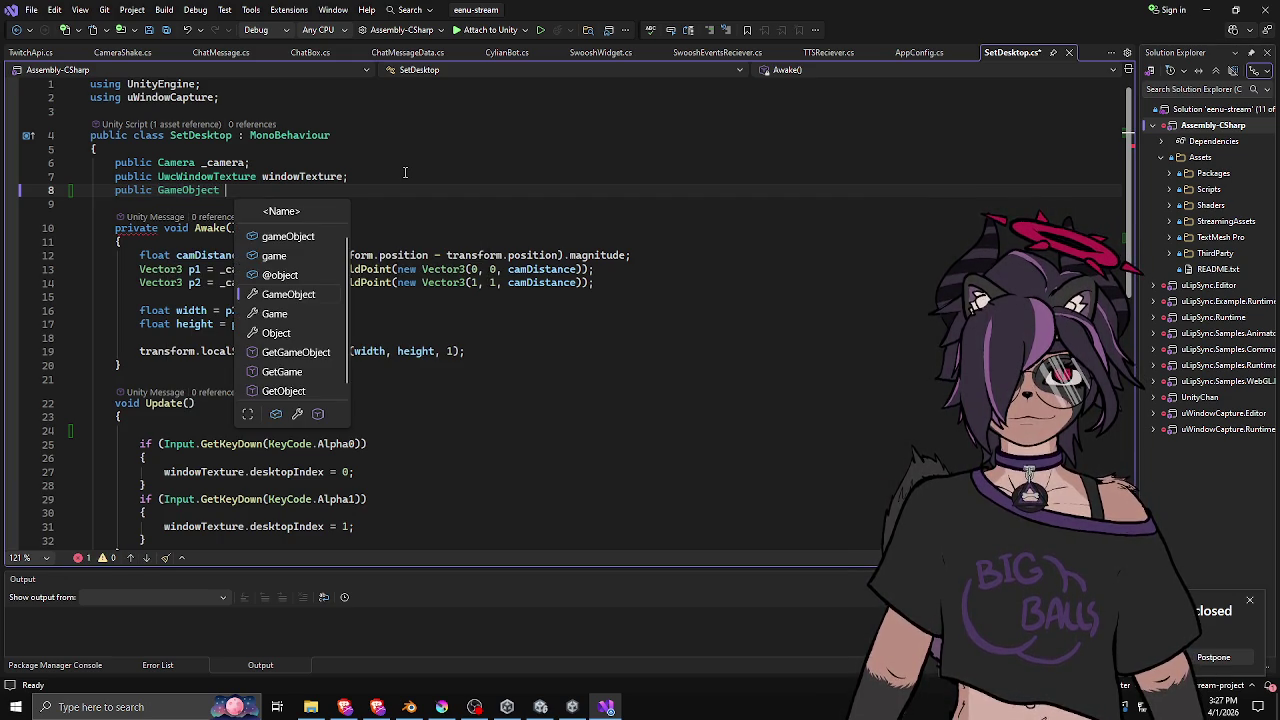
key(Escape)
key(ctrl+x)
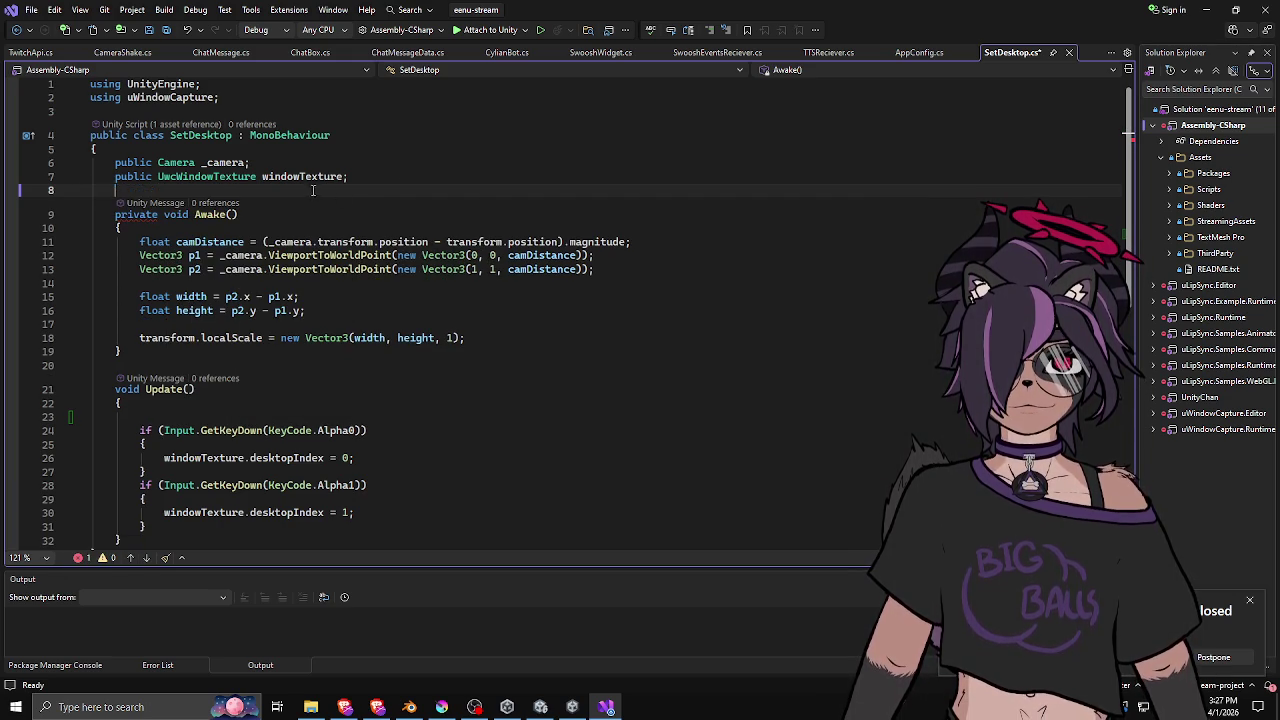
click(540, 707)
Review uWindowCapture's Debug Mode and title update options, then Desktop's components.
click(85, 247)
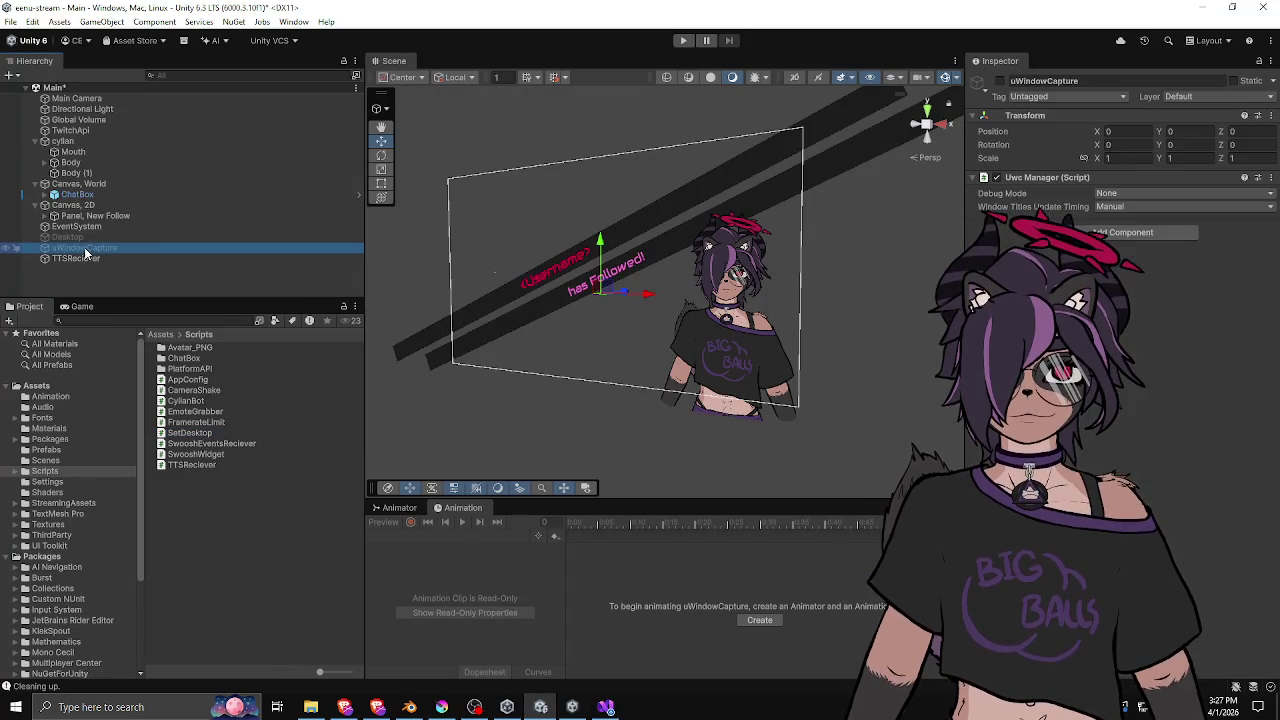
click(1115, 194)
click(1127, 206)
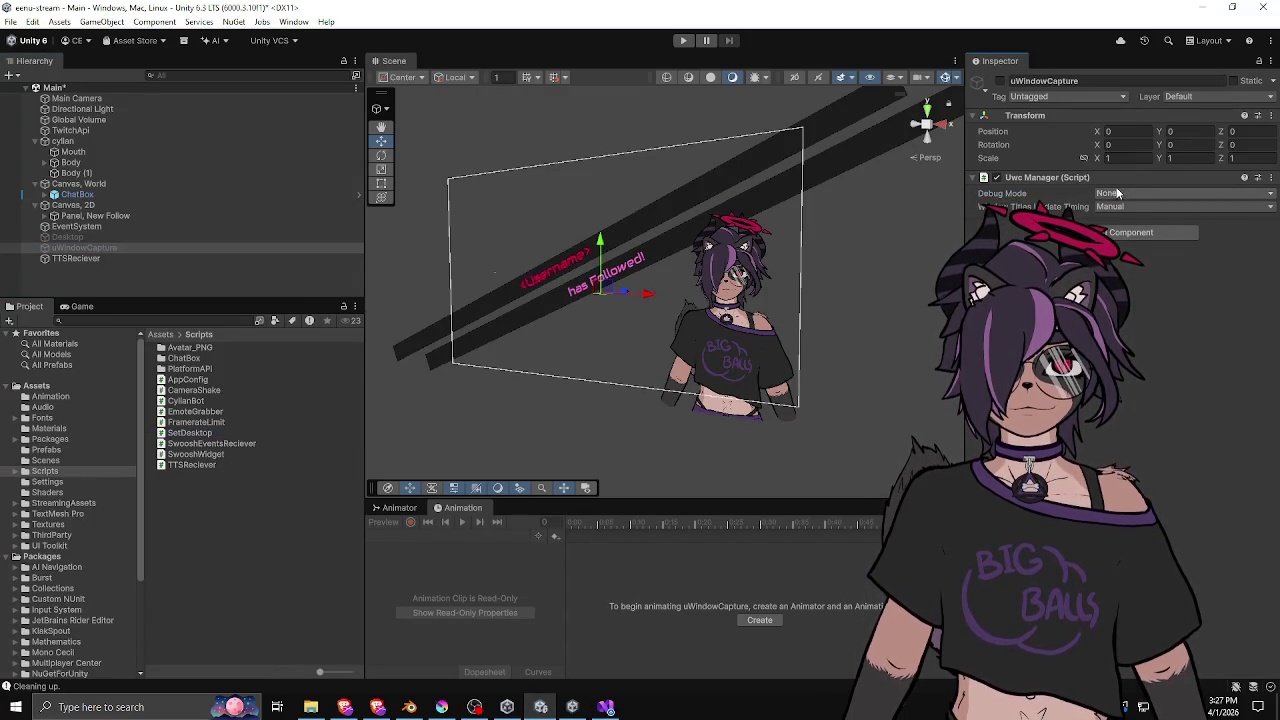
click(1131, 207)
click(1130, 221)
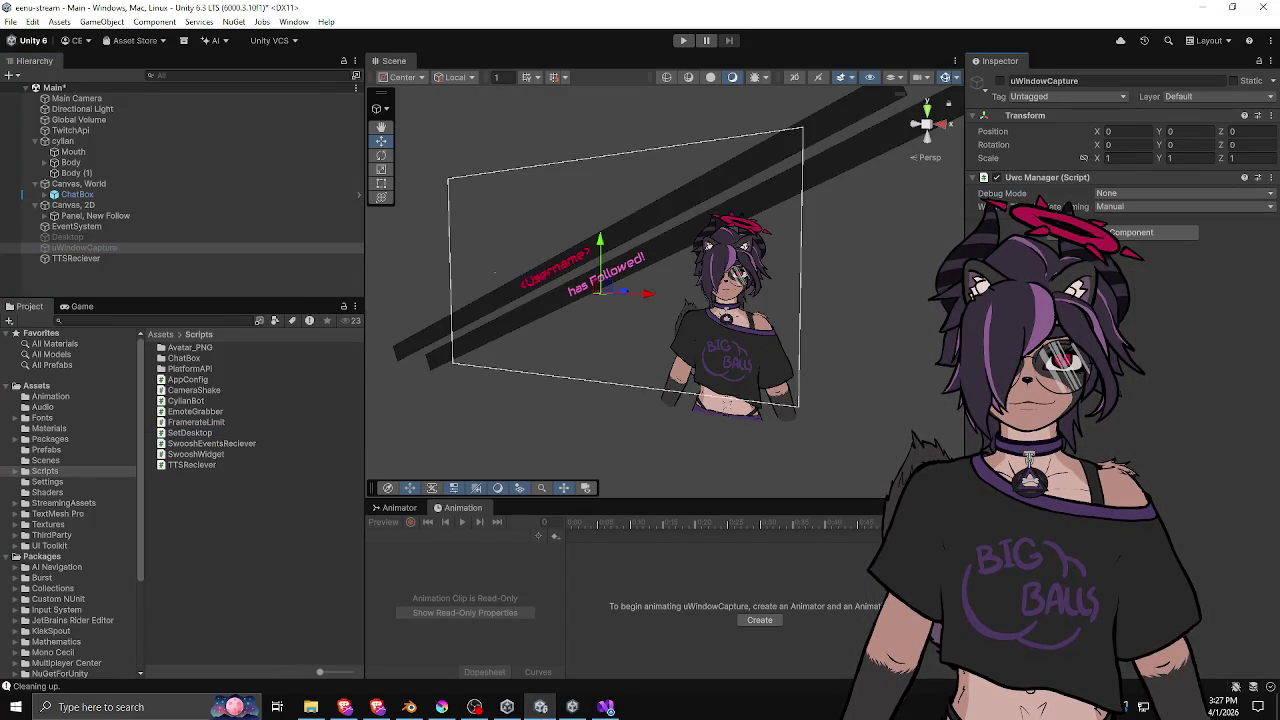
click(259, 239)
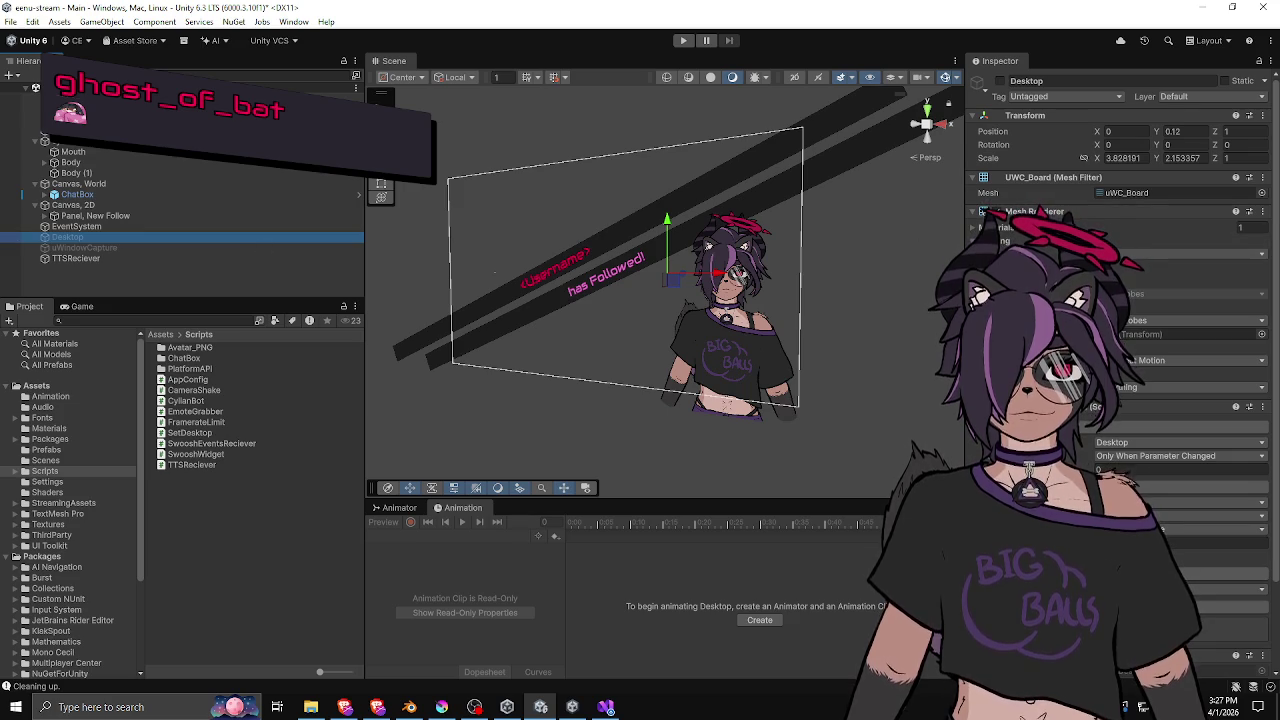
scroll(1120, 300, down, 1)
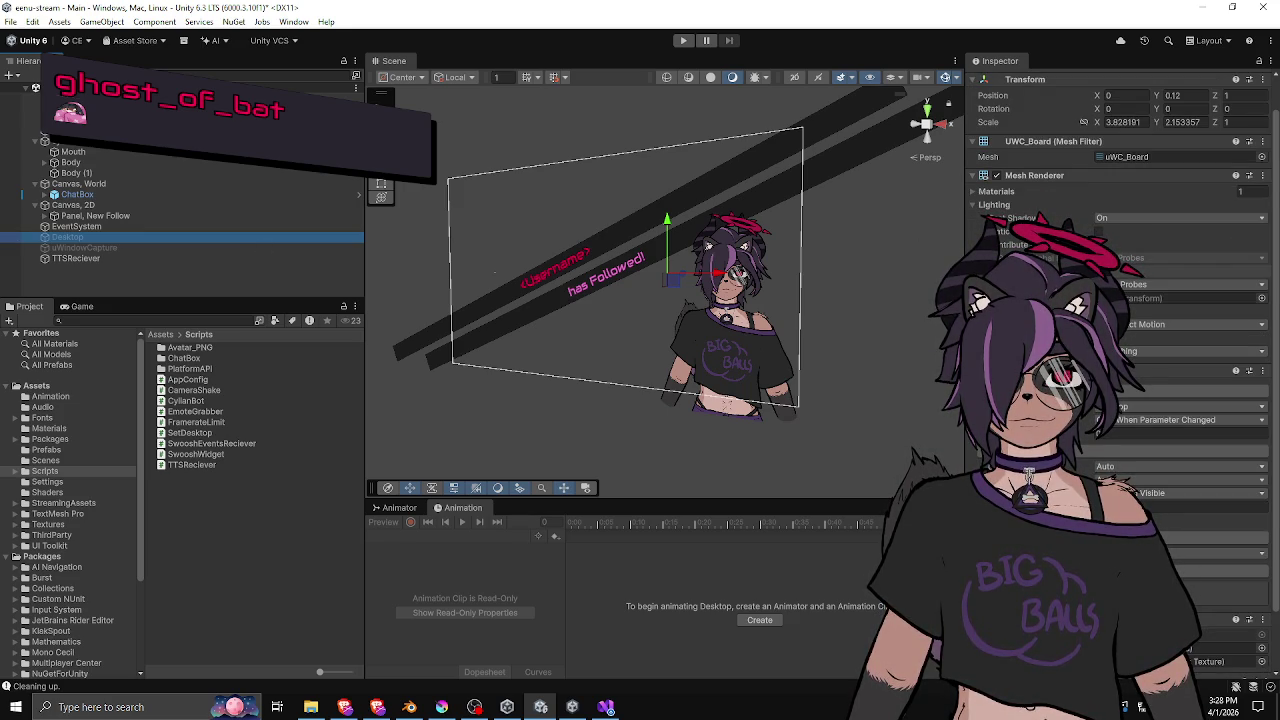
scroll(1120, 300, down, 2)
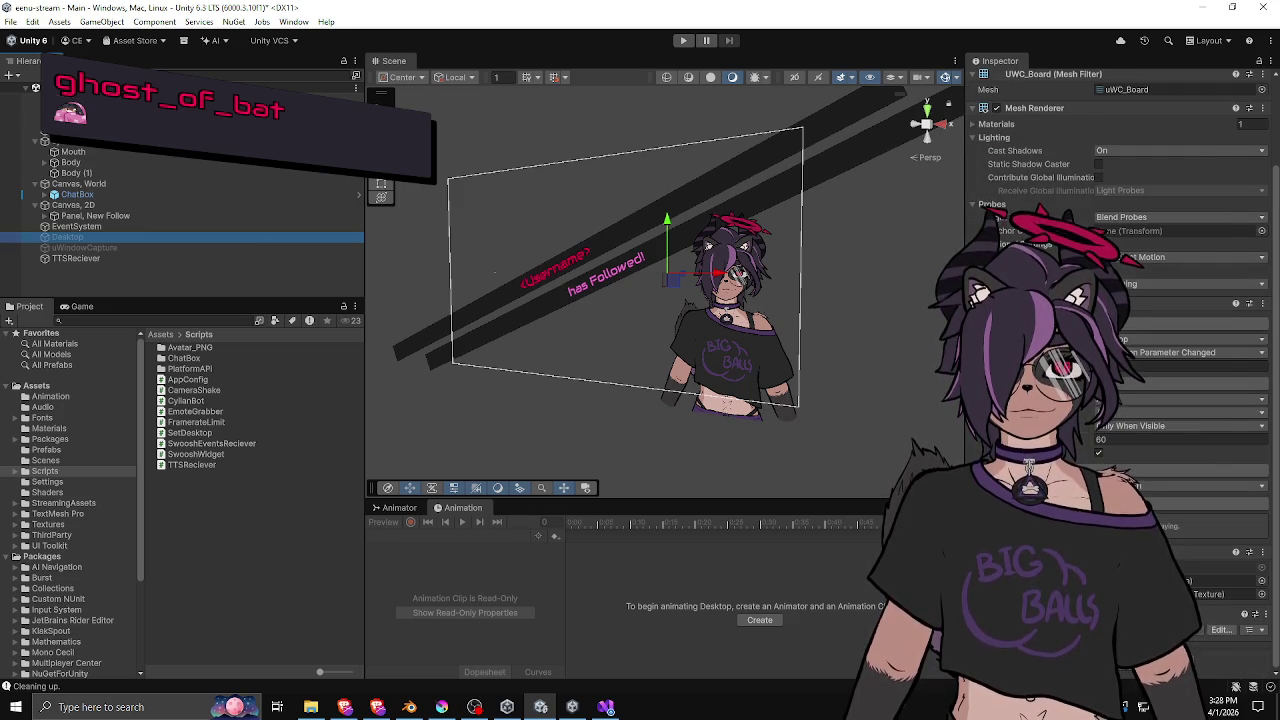
scroll(1120, 300, up, 3)
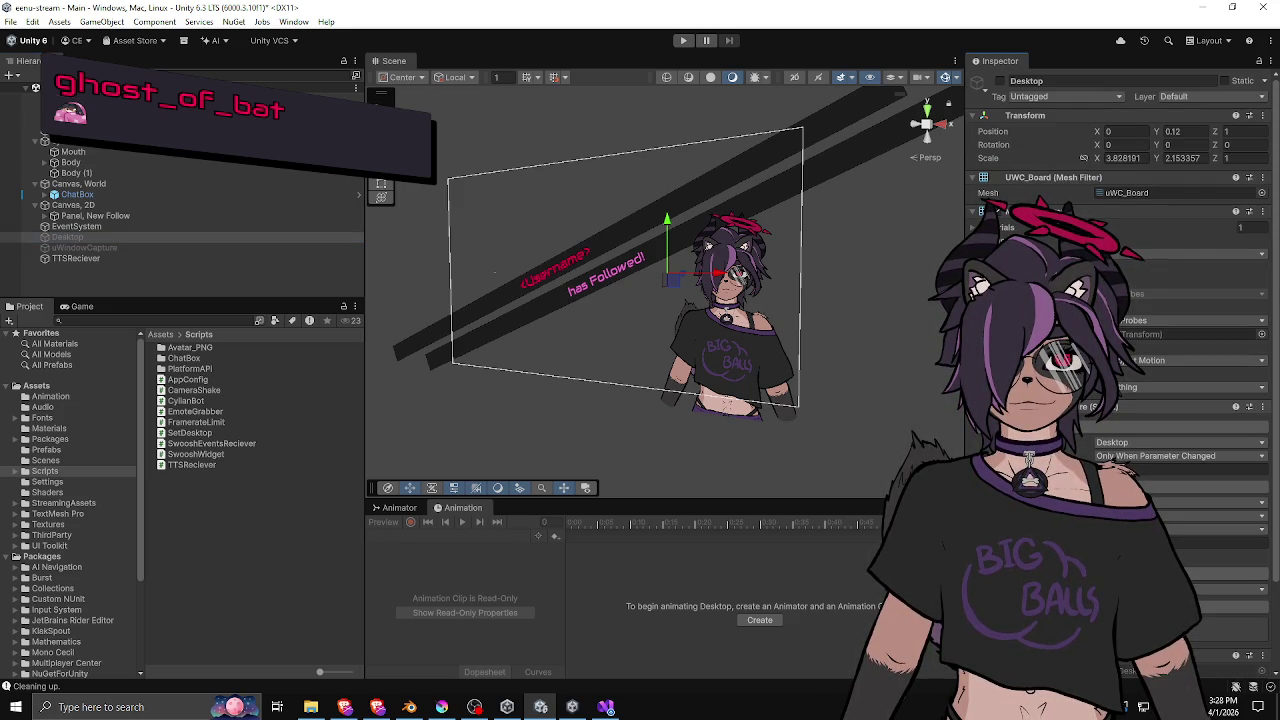
Make Desktop and uWindowCapture both Active, then select uWindowCapture alone.
click(190, 258)
click(183, 237)
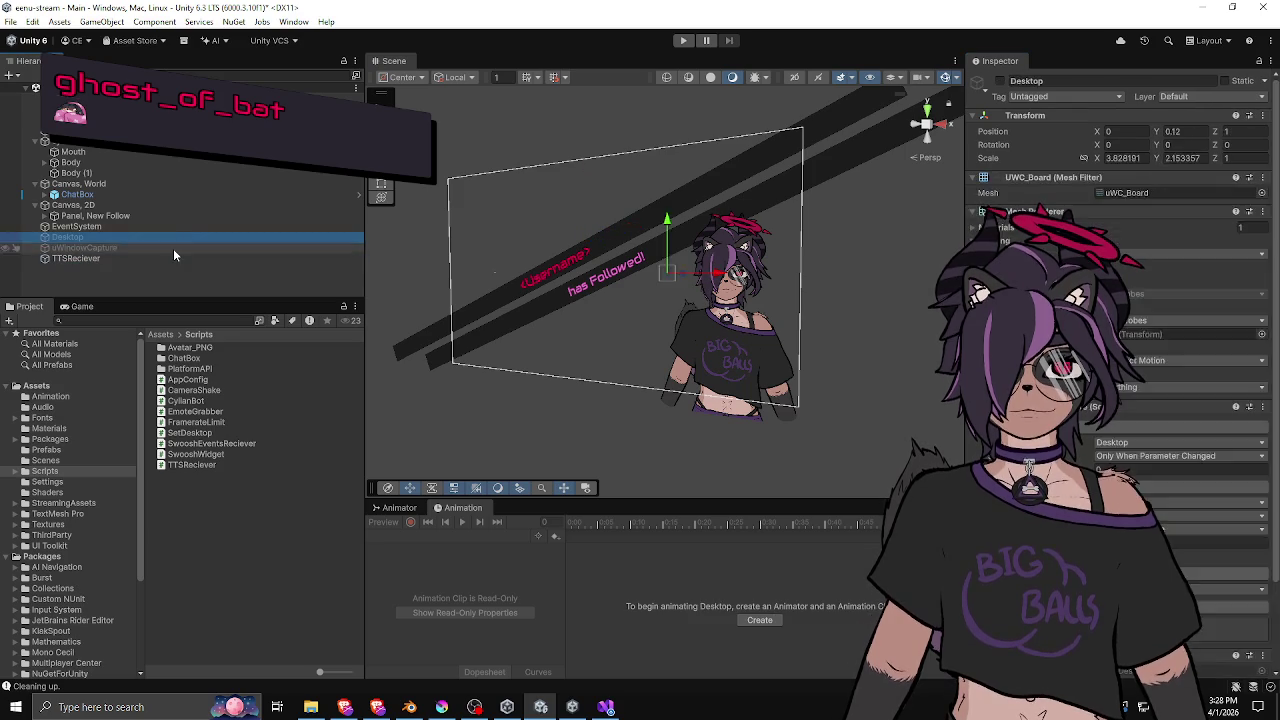
ctrl+click(173, 248)
click(1001, 80)
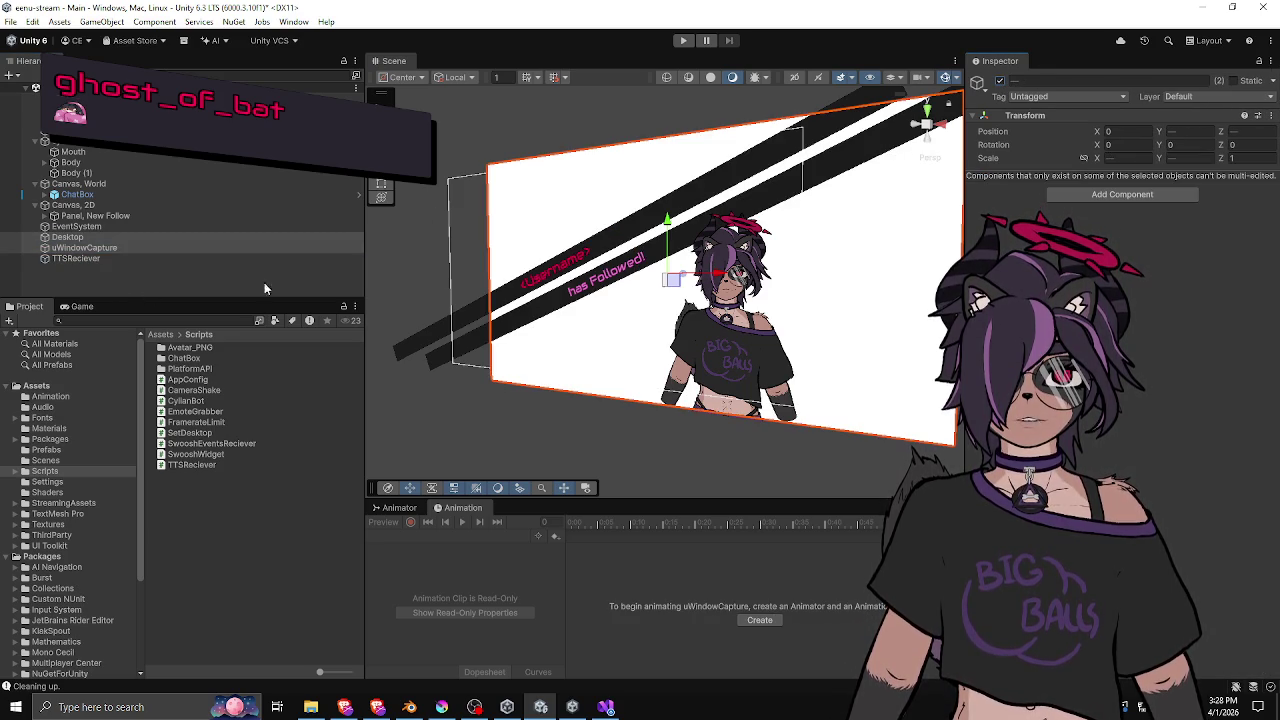
click(118, 249)
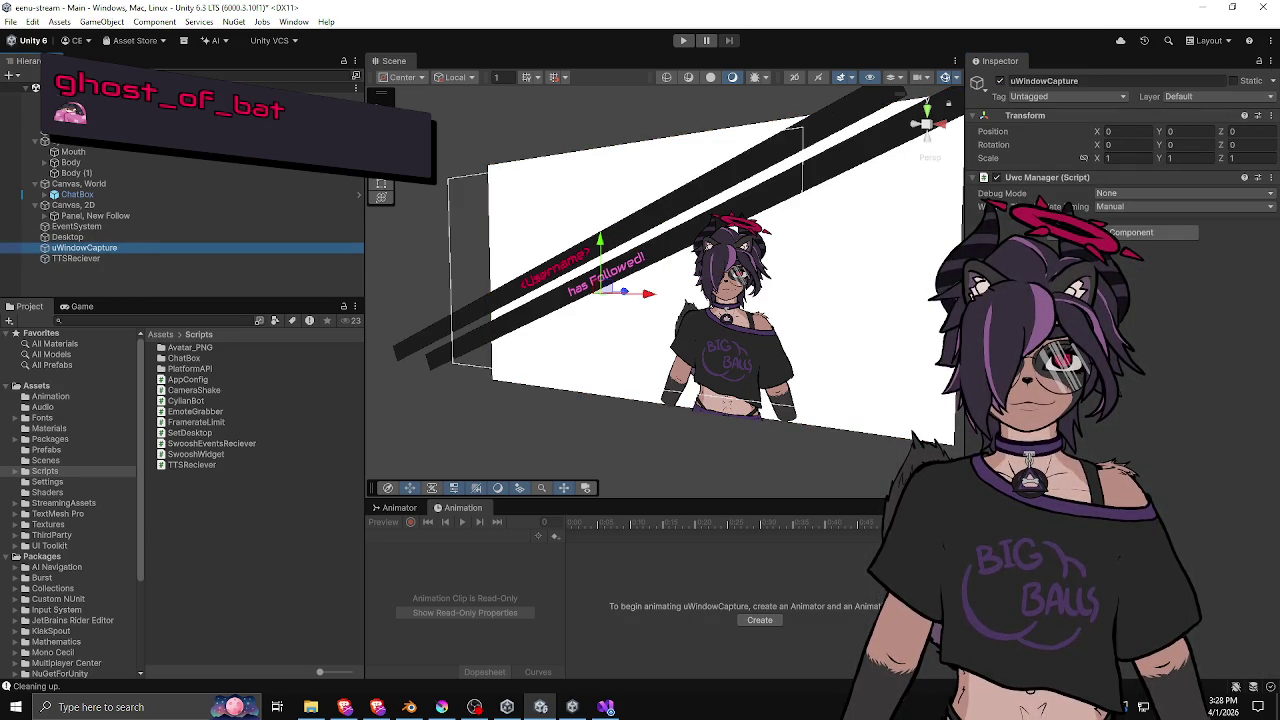
key(alt+Tab)
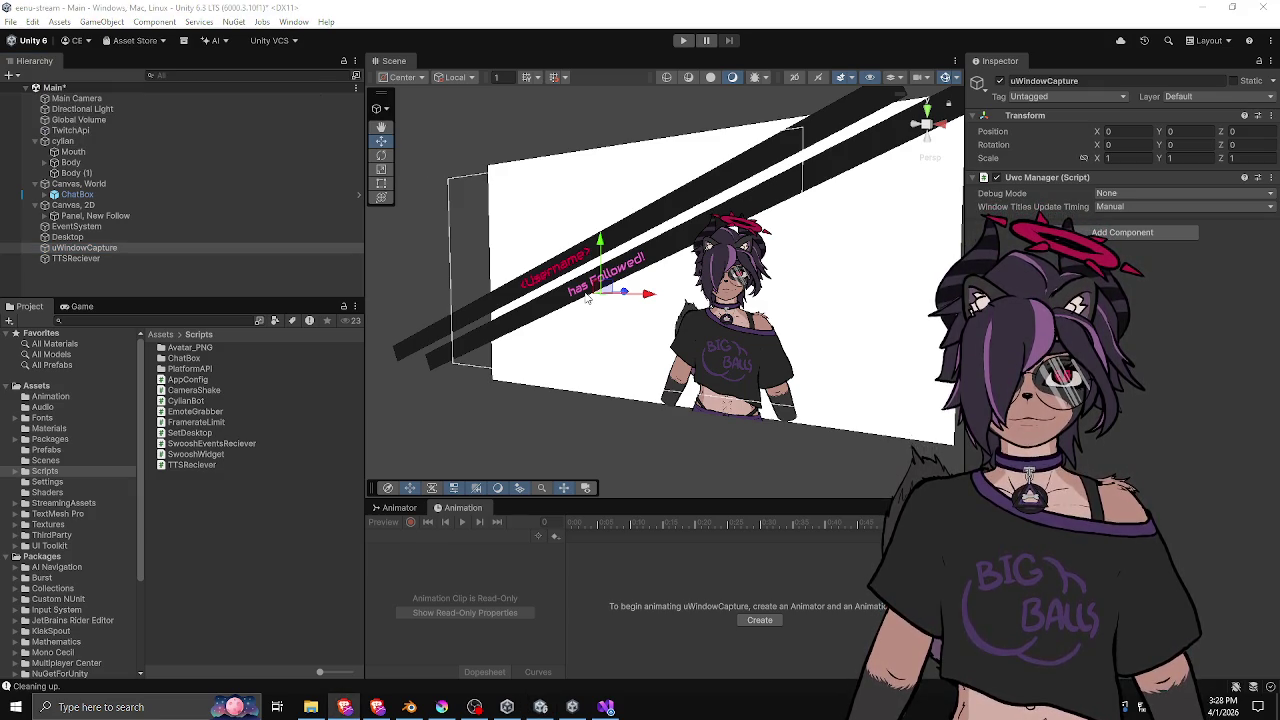
click(683, 40)
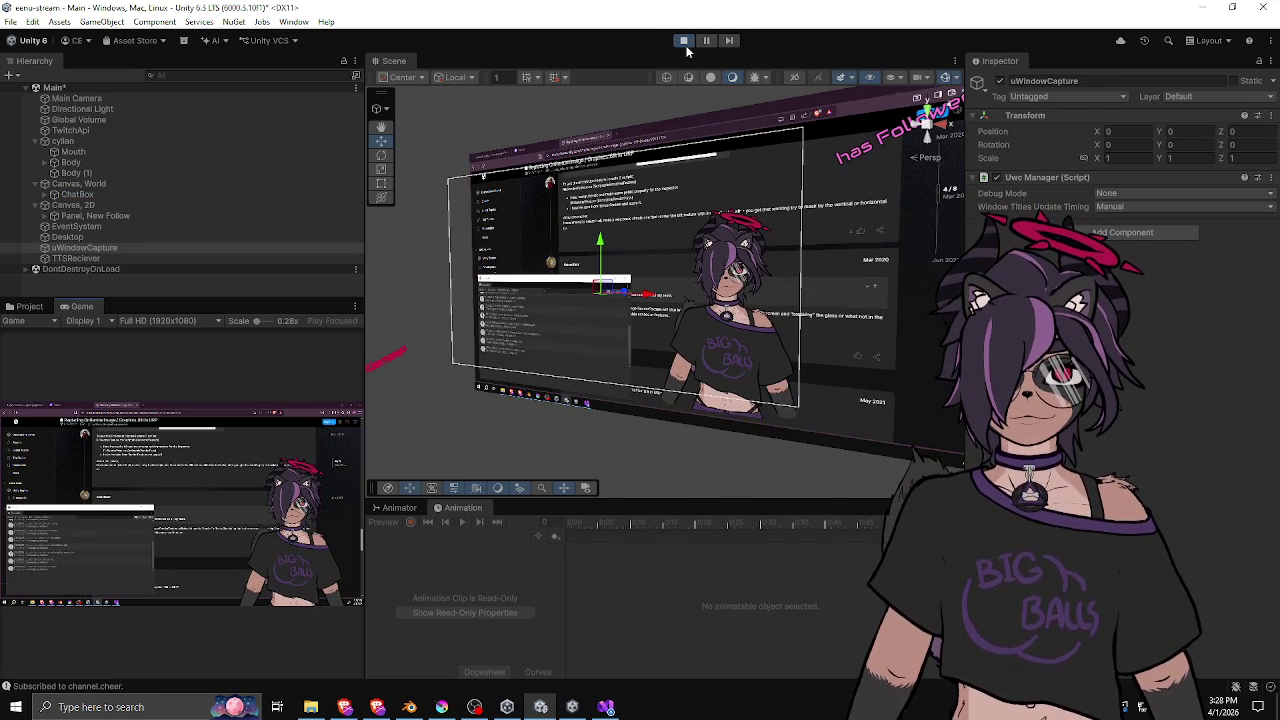
click(155, 237)
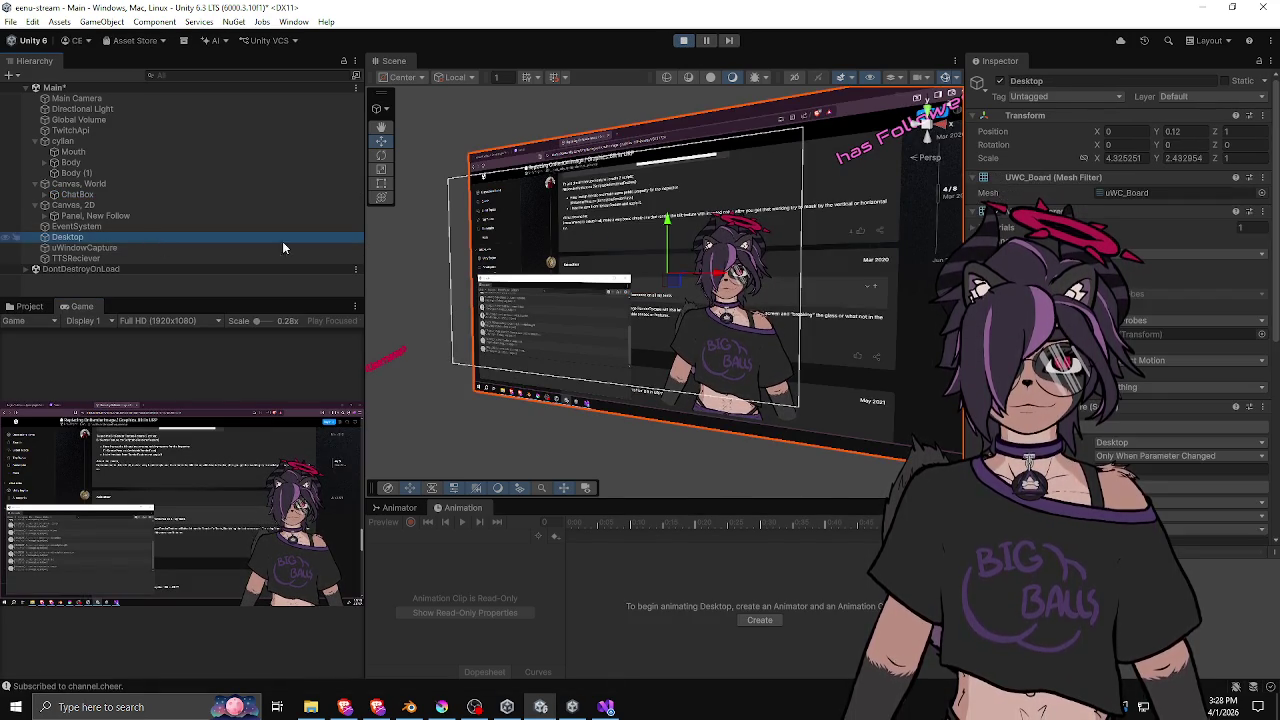
scroll(1120, 300, down, 2)
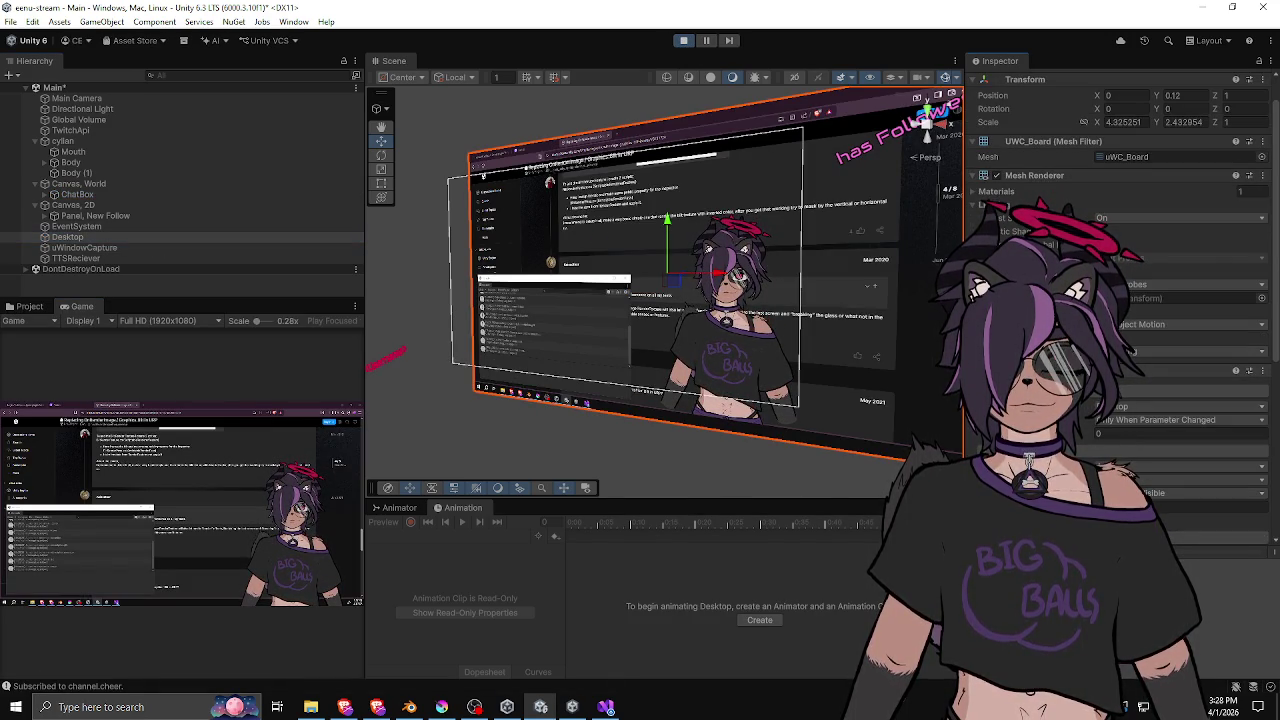
scroll(1120, 300, down, 5)
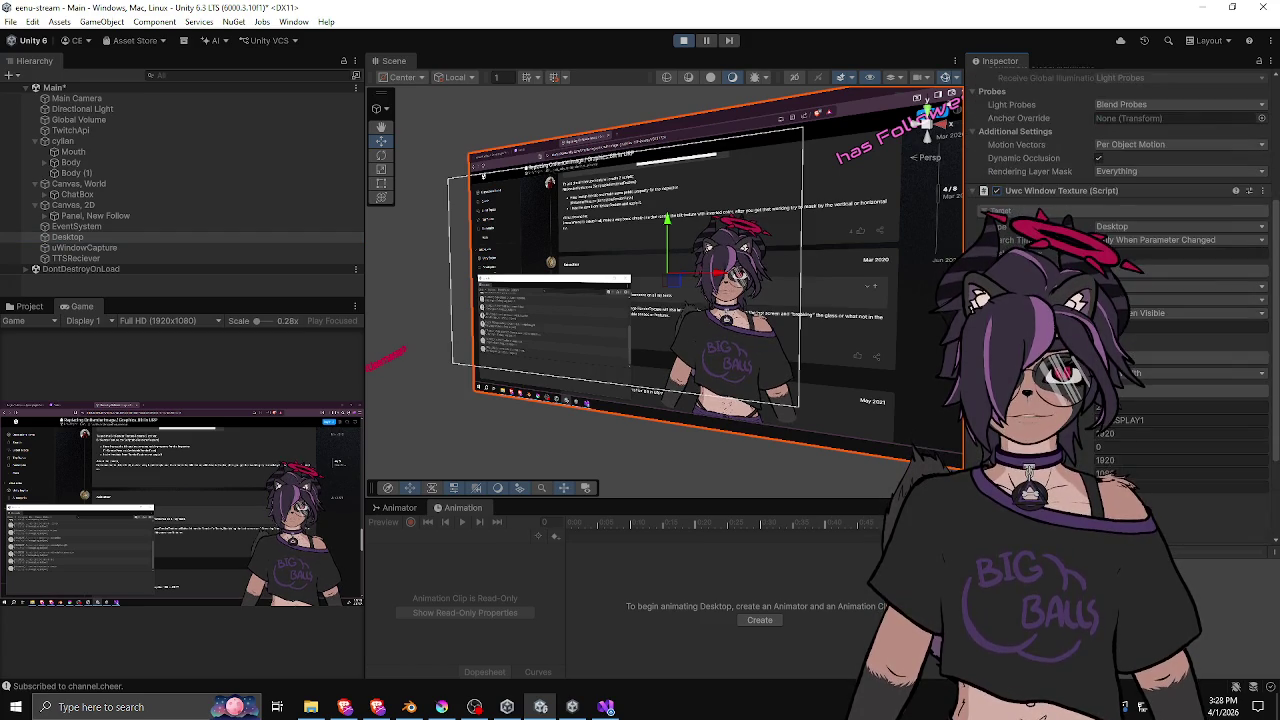
scroll(1120, 300, down, 4)
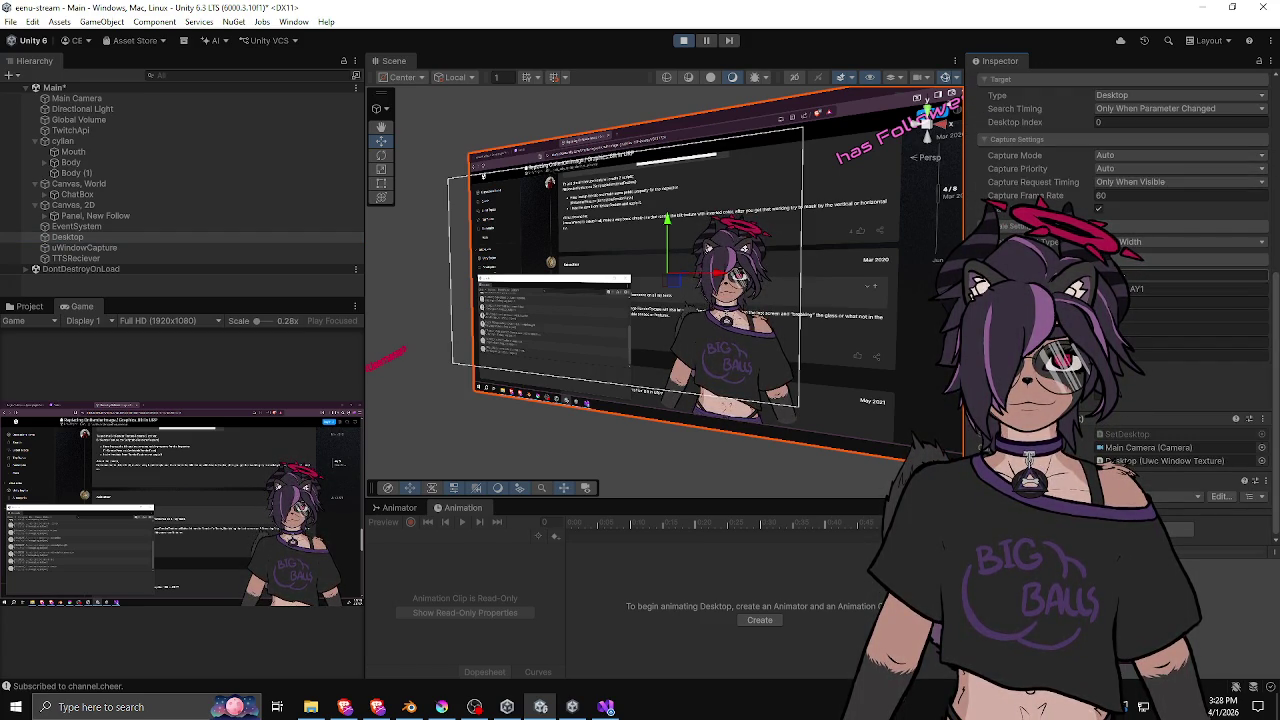
click(1152, 289)
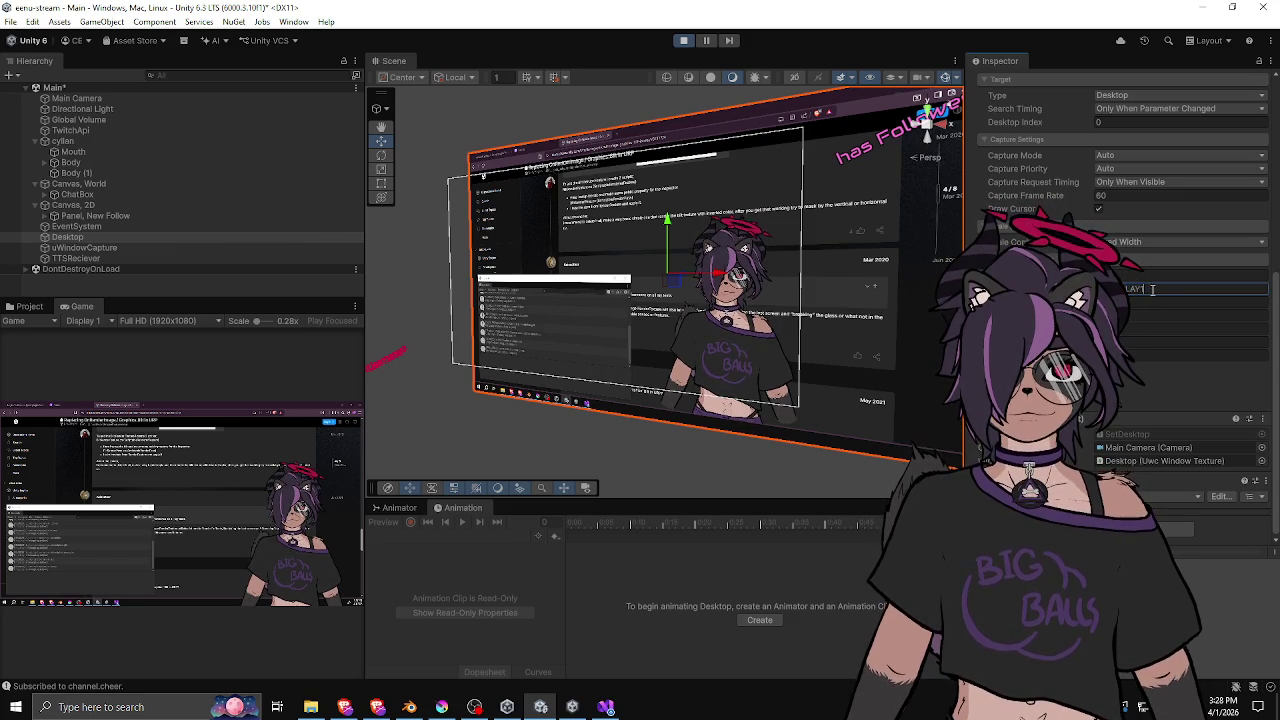
key(Return)
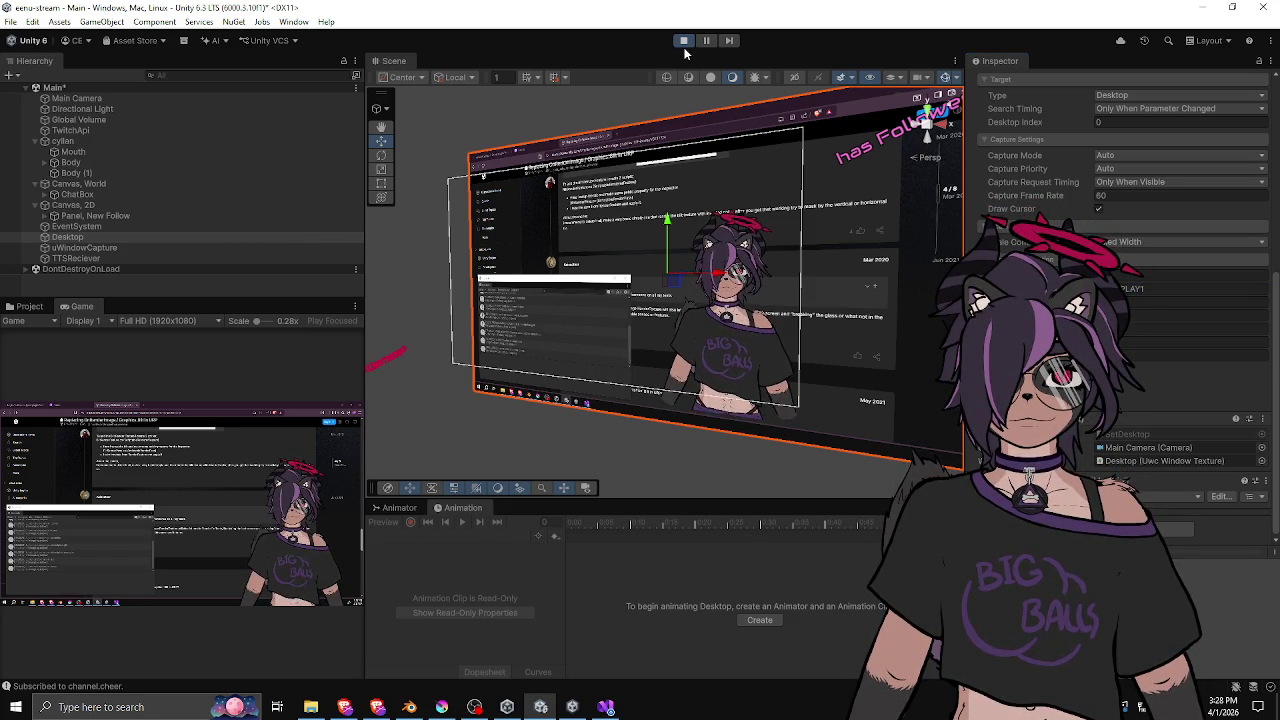
click(683, 41)
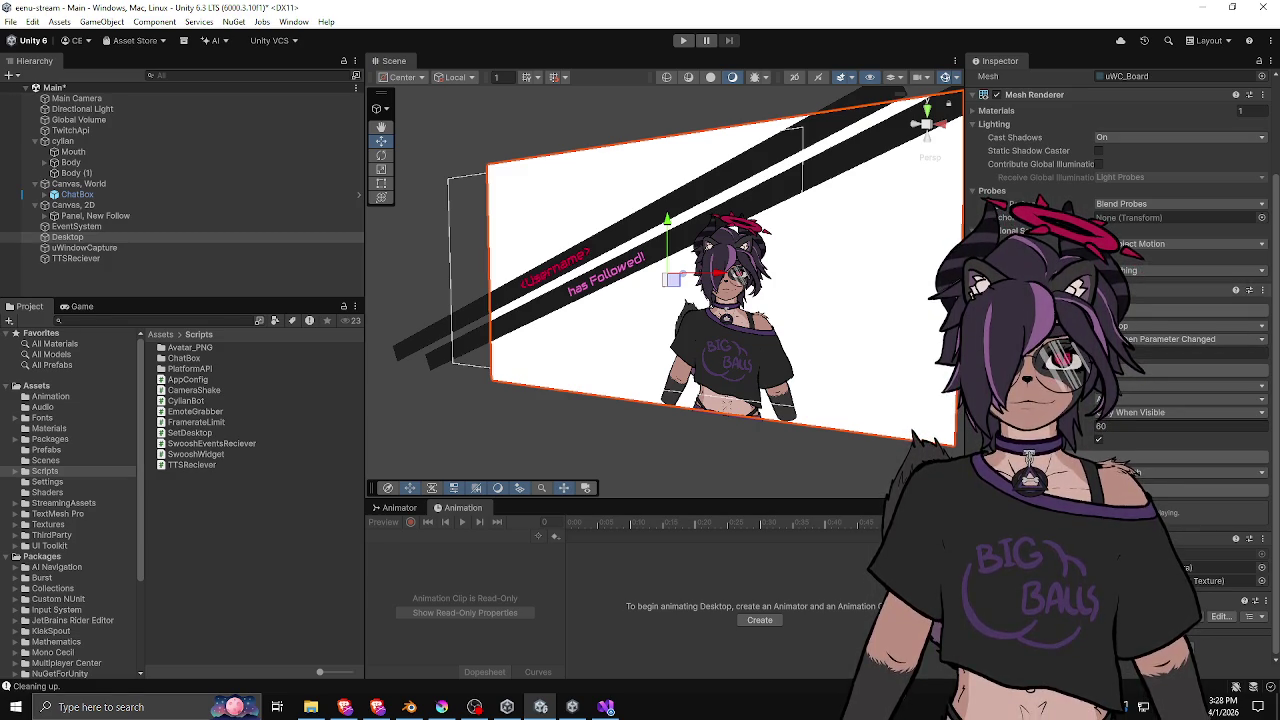
Open UwcWindowTexture.cs via Edit Script and go to the searchTiming setter.
scroll(1120, 370, up, 3)
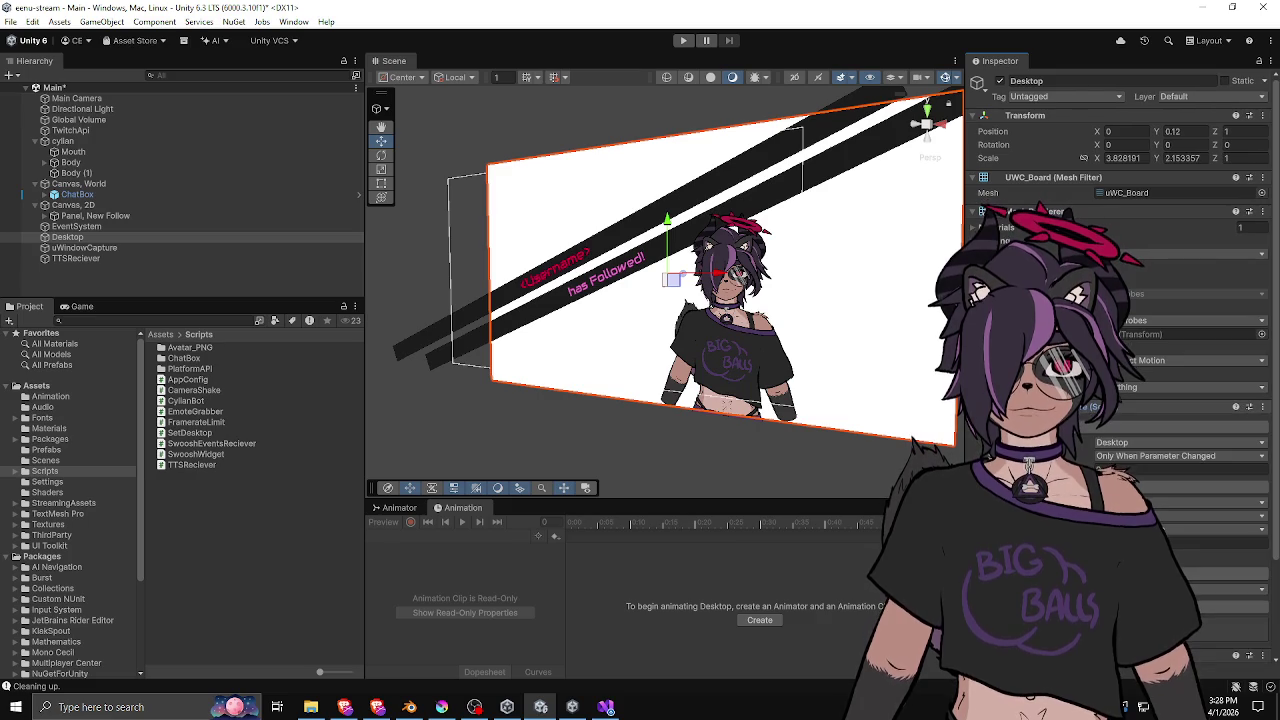
click(1263, 406)
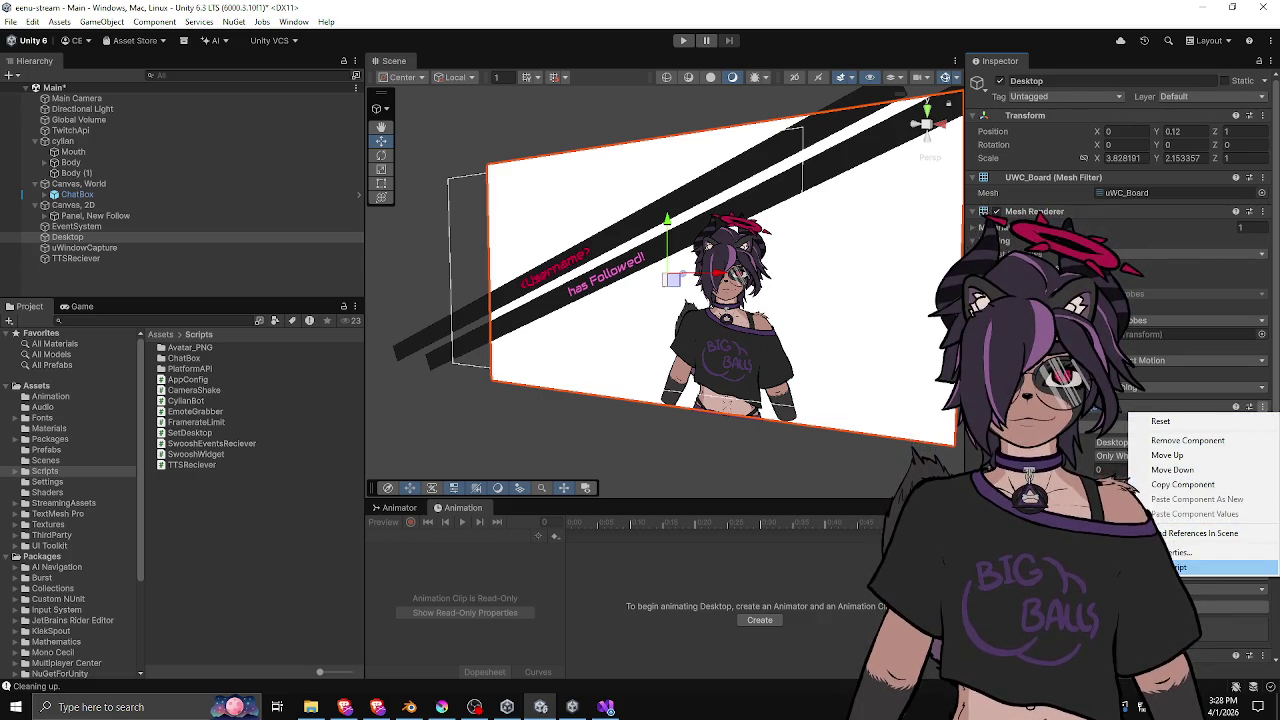
click(1255, 567)
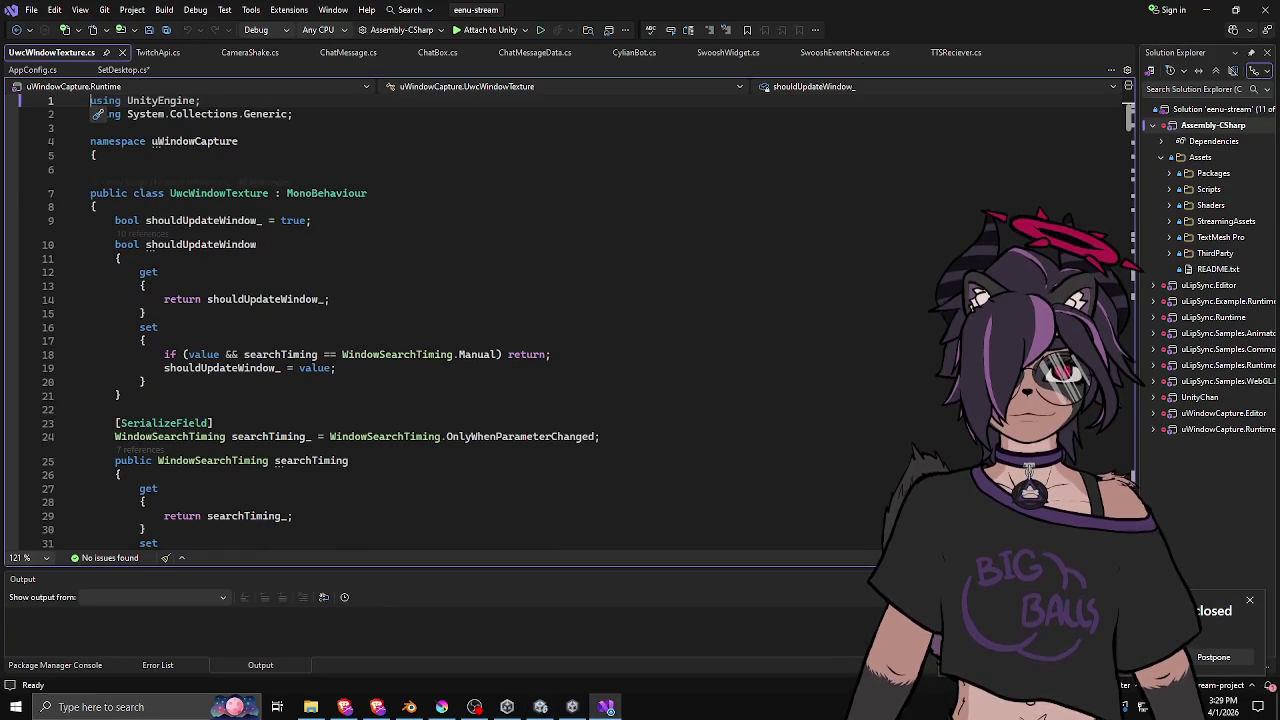
scroll(487, 331, down, 6)
click(527, 323)
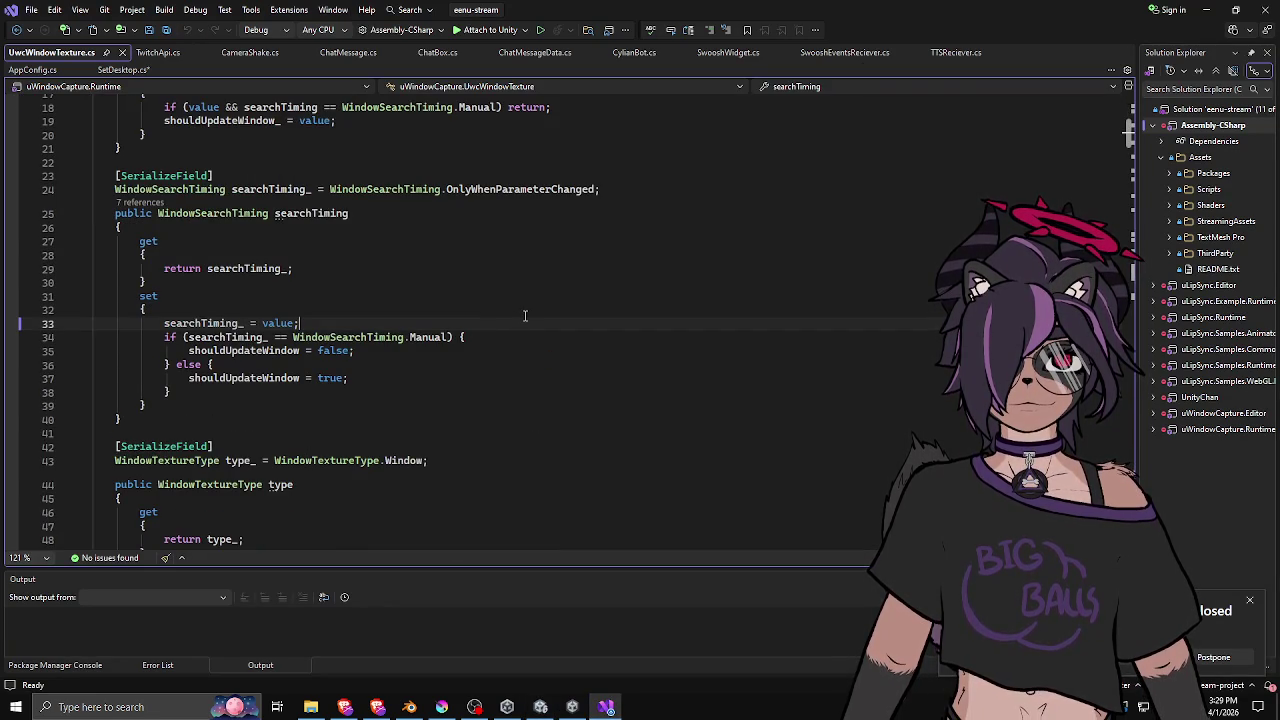
key(alt+Tab)
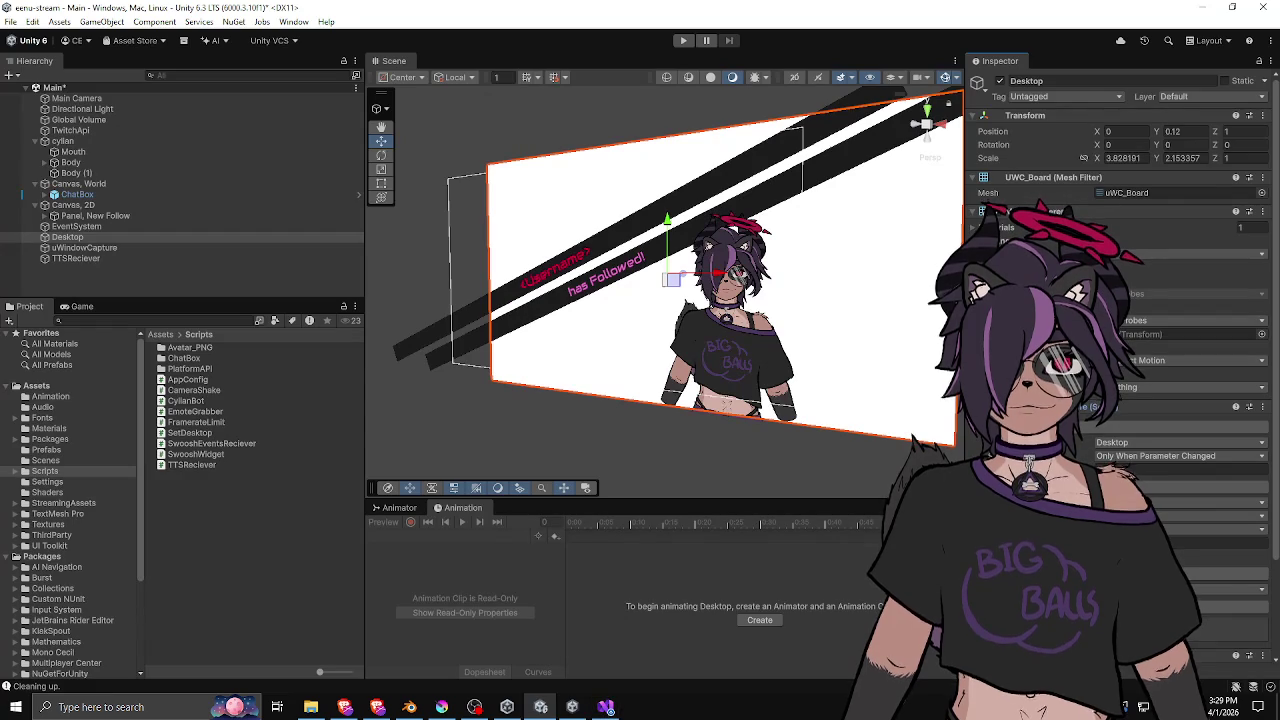
key(alt+Tab)
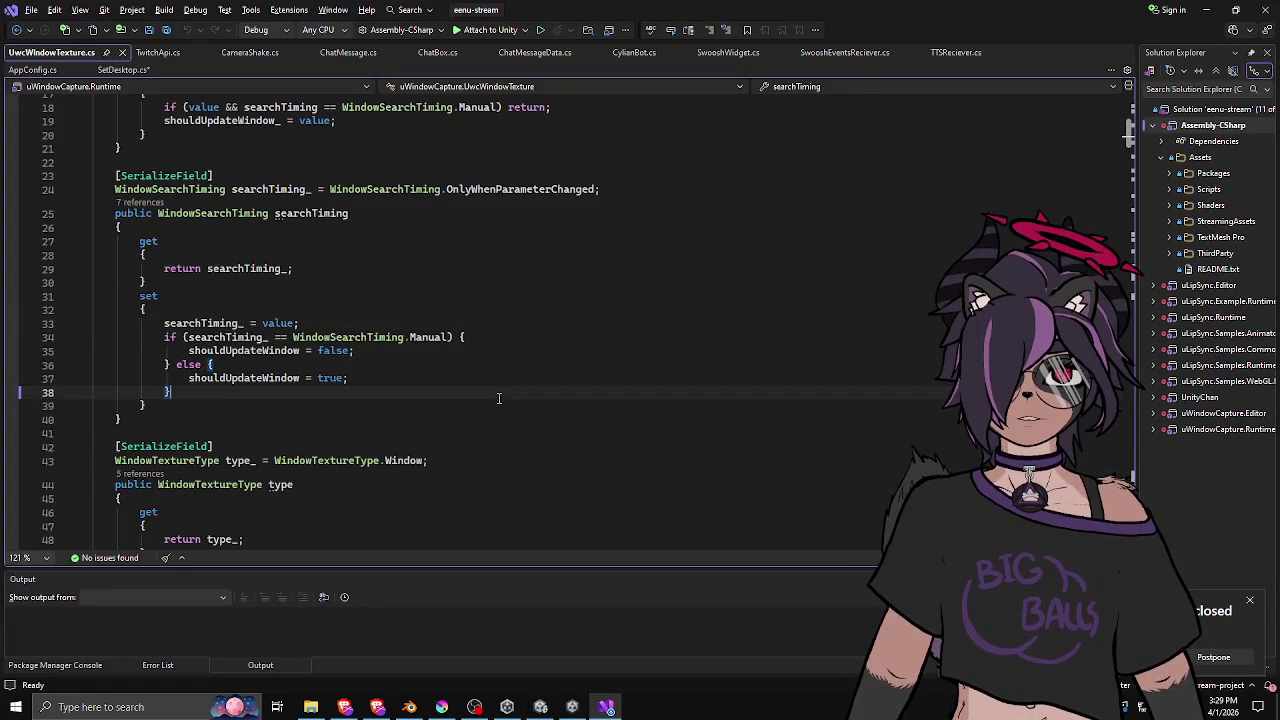